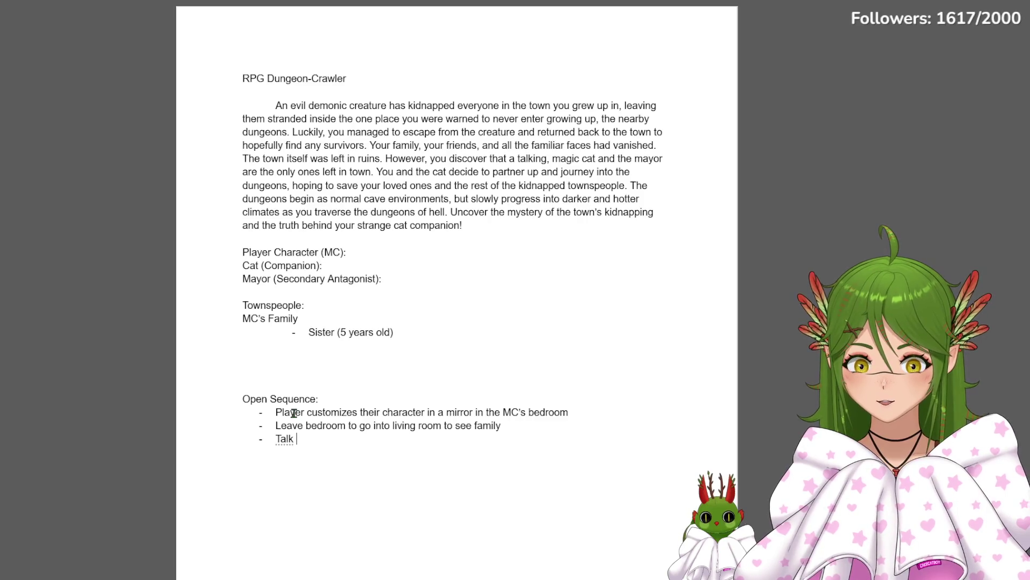
Fix the mistyped letters at the end of the Open Sequence line before adding 'Talk with Mother'
key("BackSpace")
key("BackSpace")
key("BackSpace")
key("BackSpace")
type("M<")
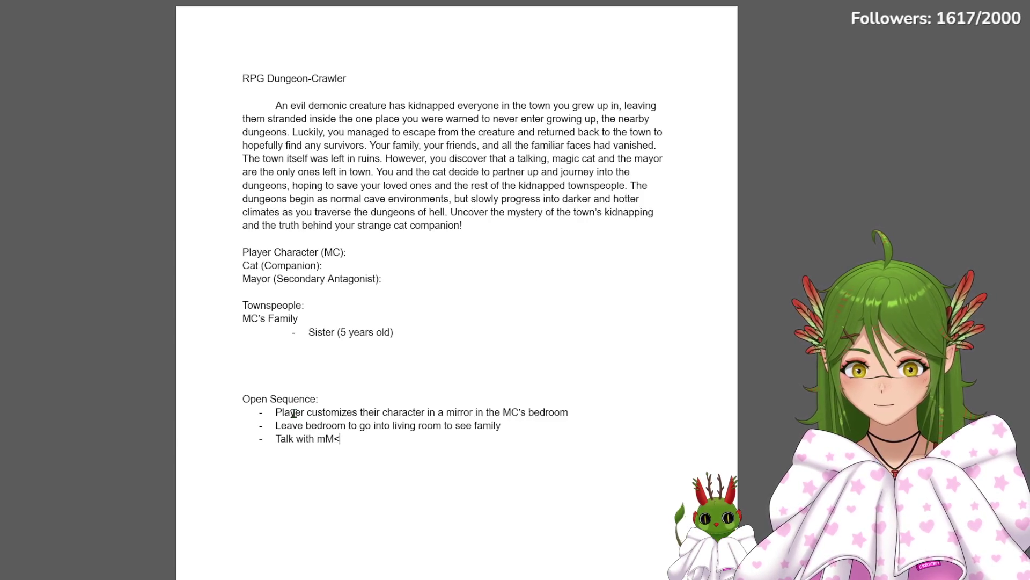
type("other")
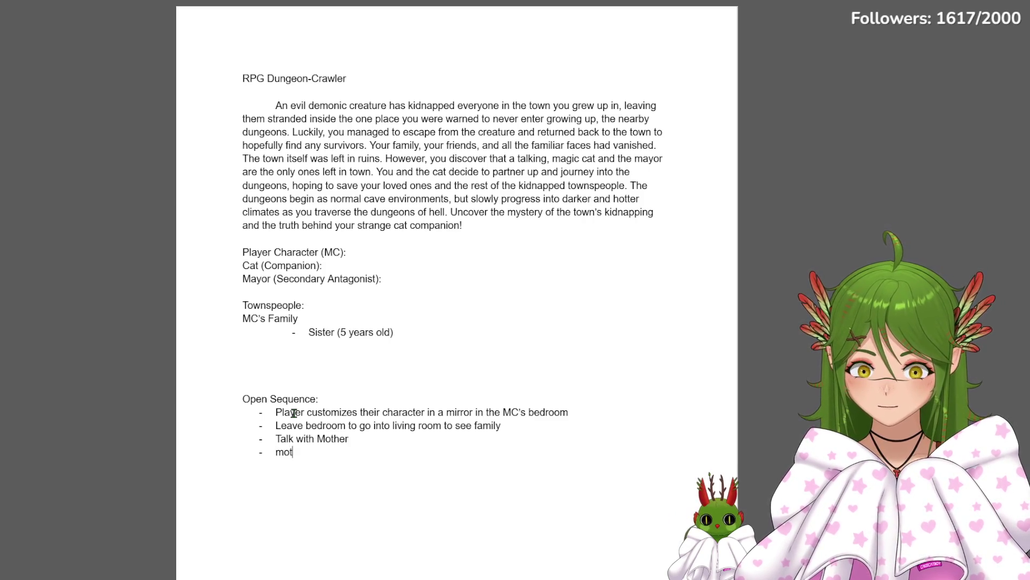
type("tell MC ")
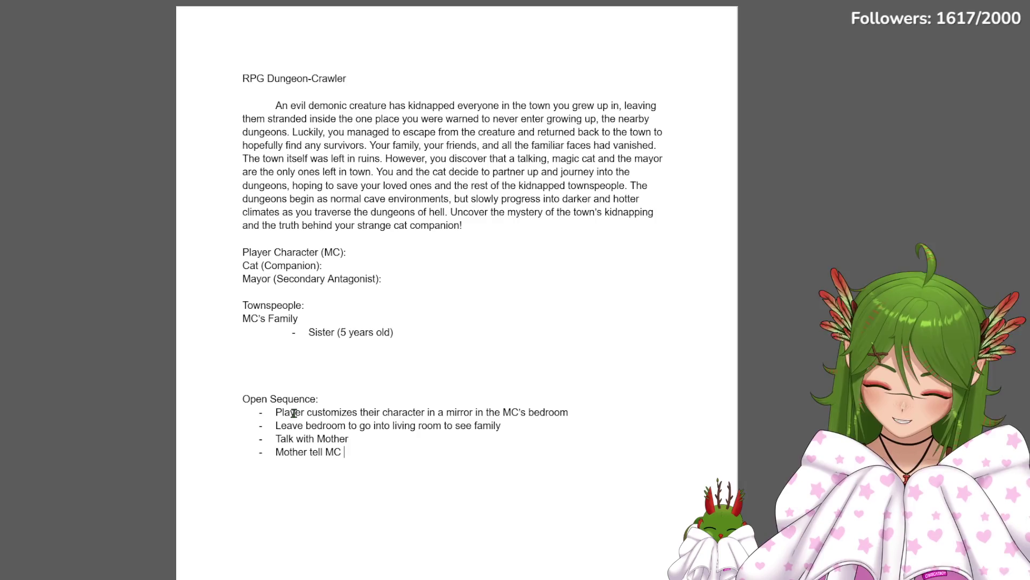
type("to")
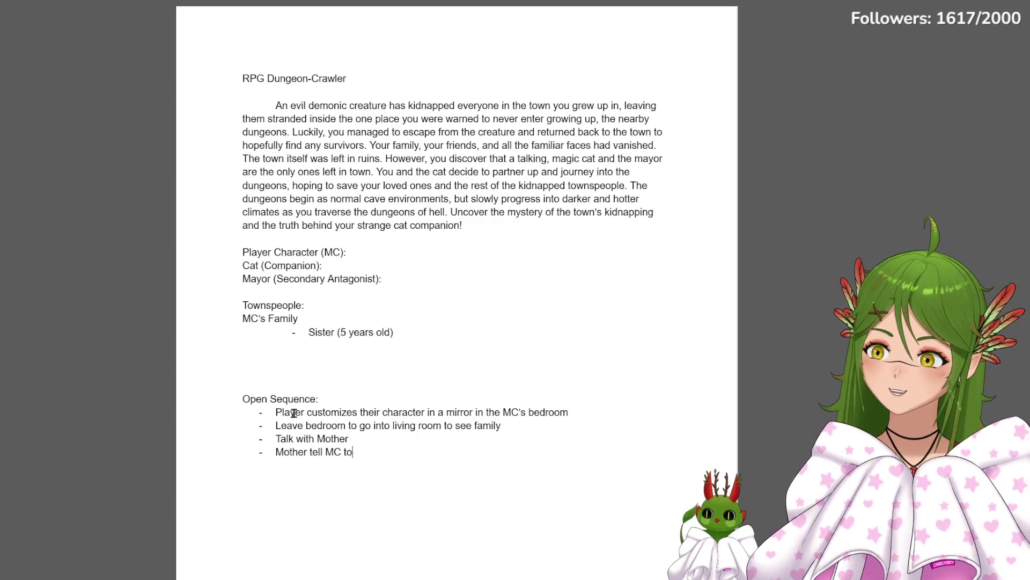
type(" go to the lake")
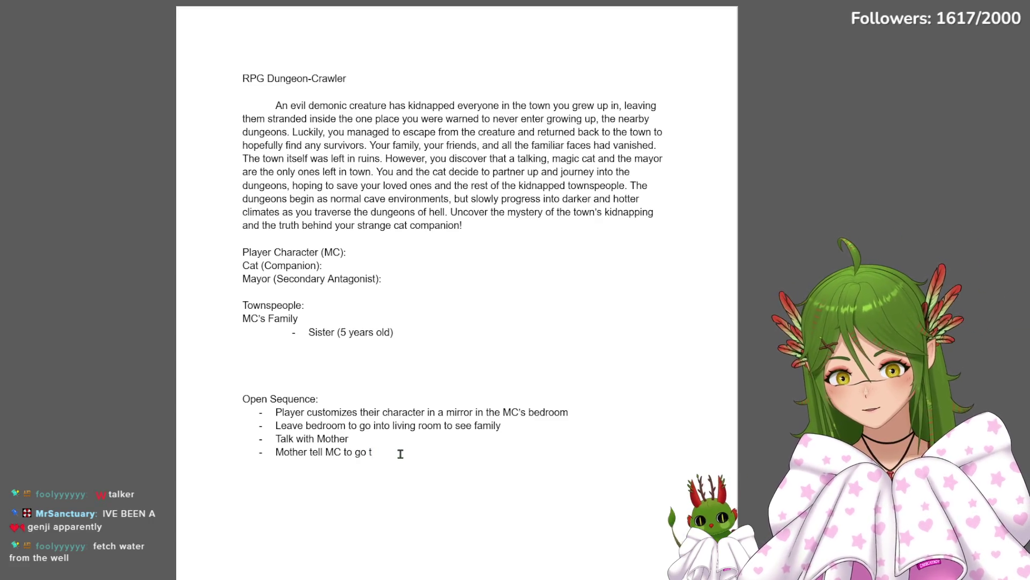
type("on")
type(" the o")
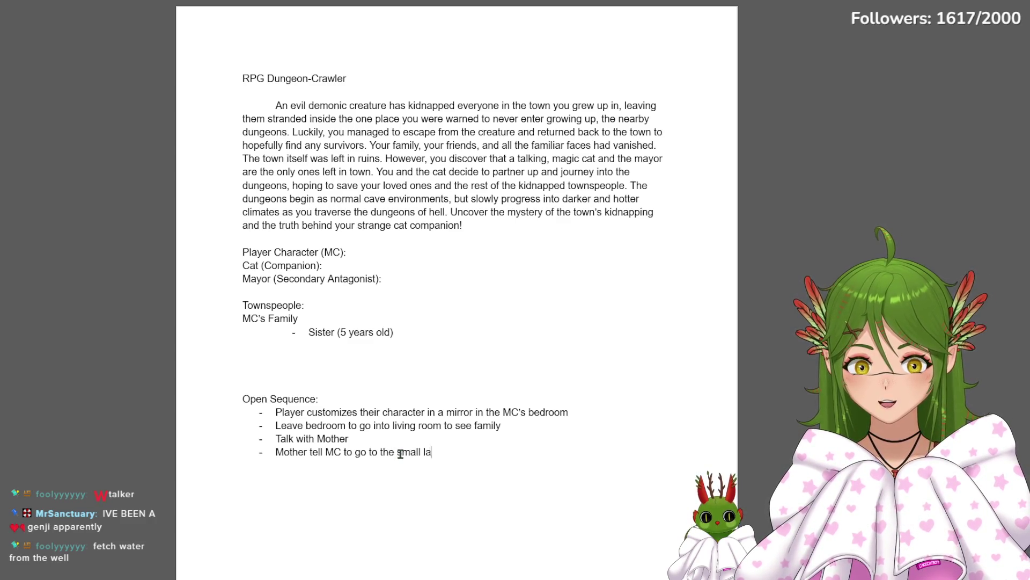
type("utskirts")
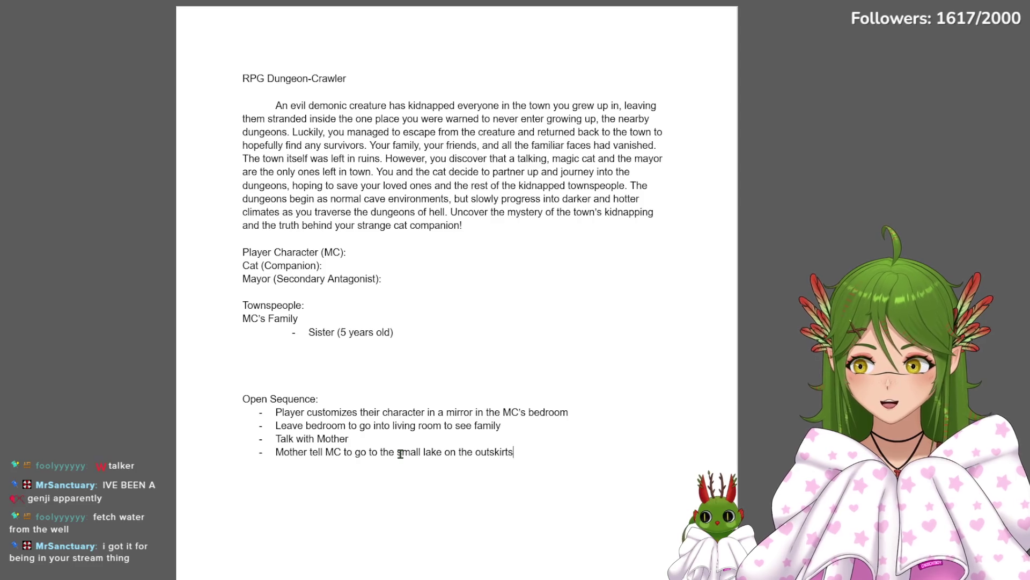
type(" of town to wash ")
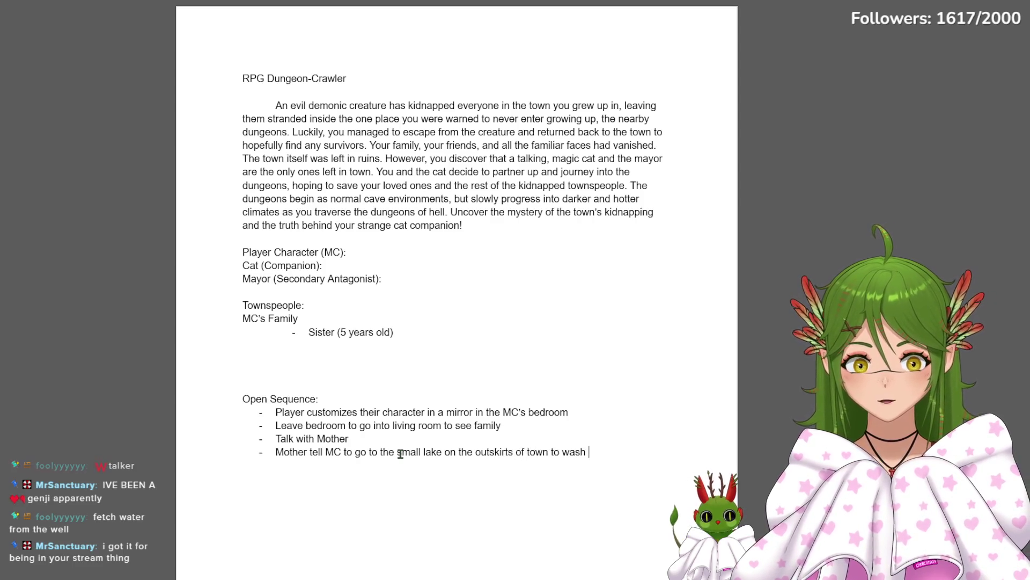
type("clothes :) #")
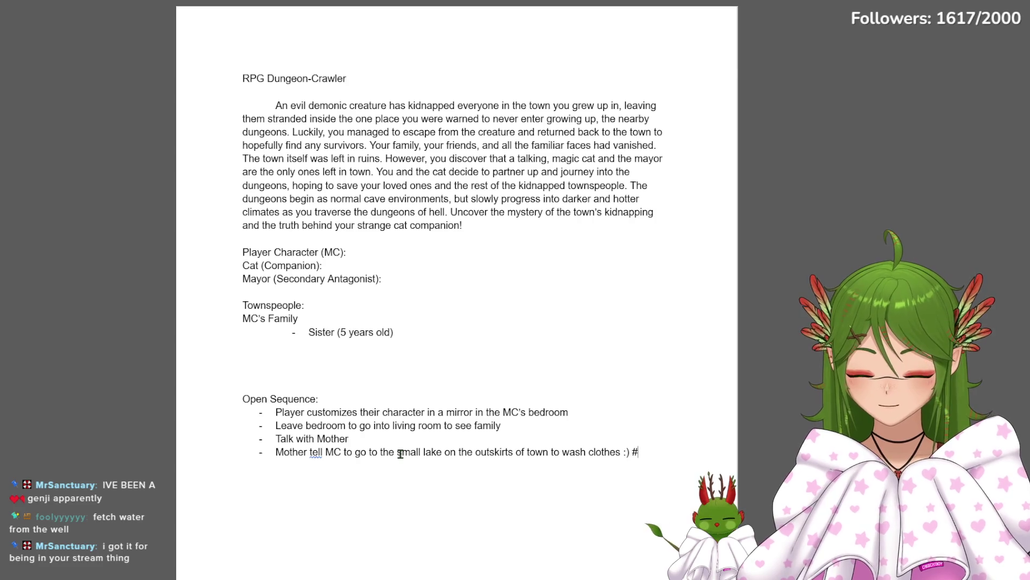
type("chores Mc t")
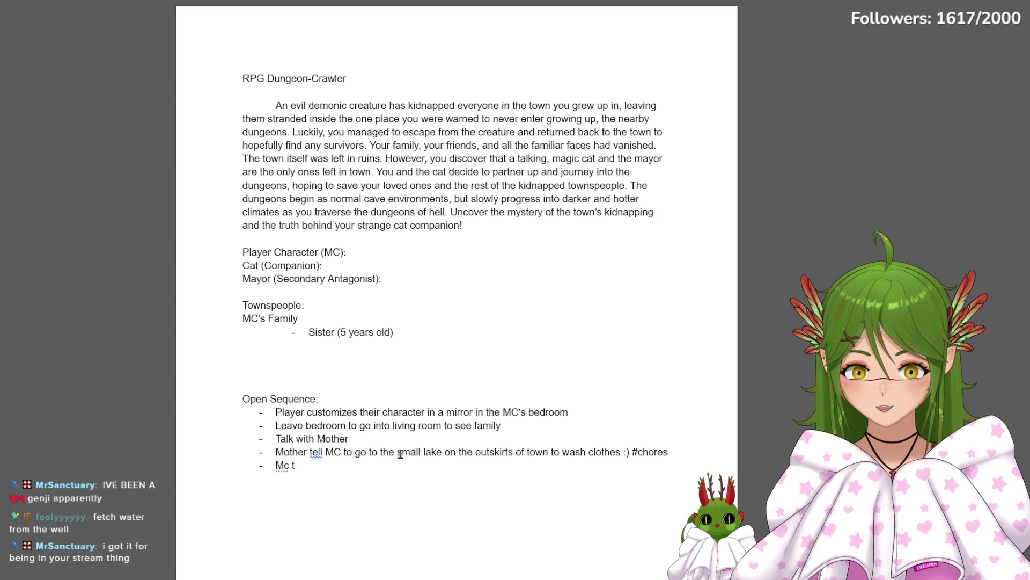
type("akes laundry ")
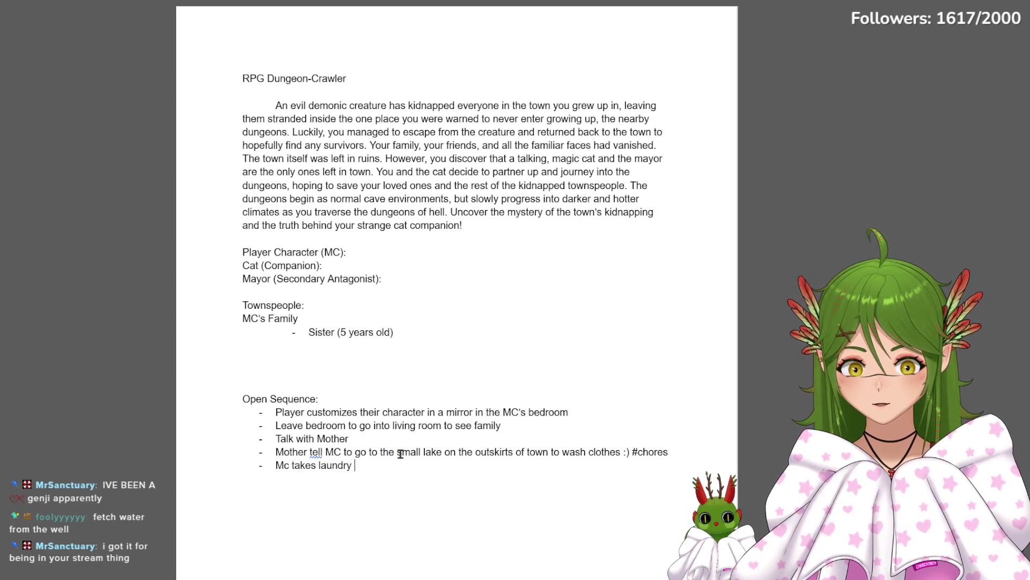
type("basket")
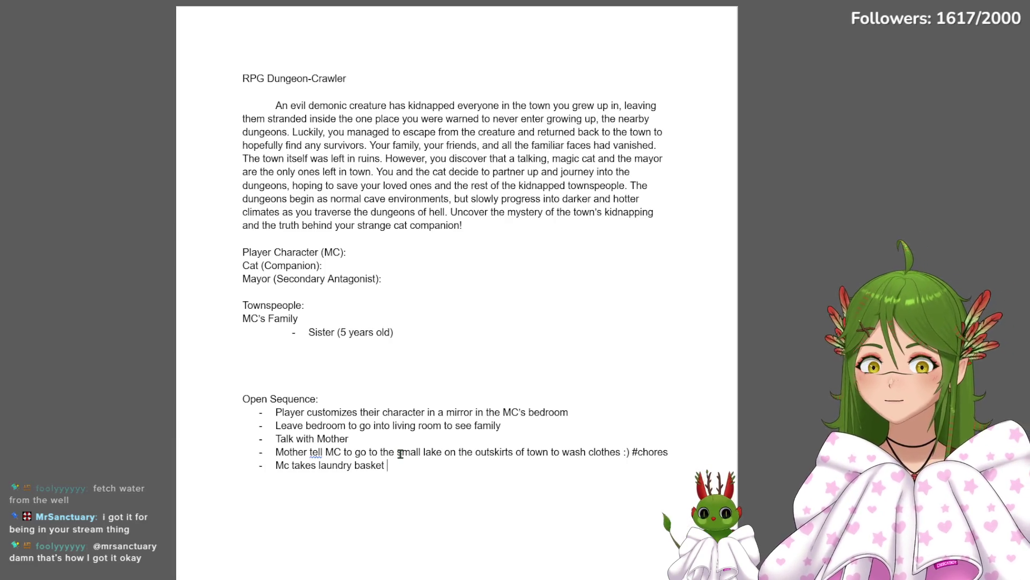
type("an")
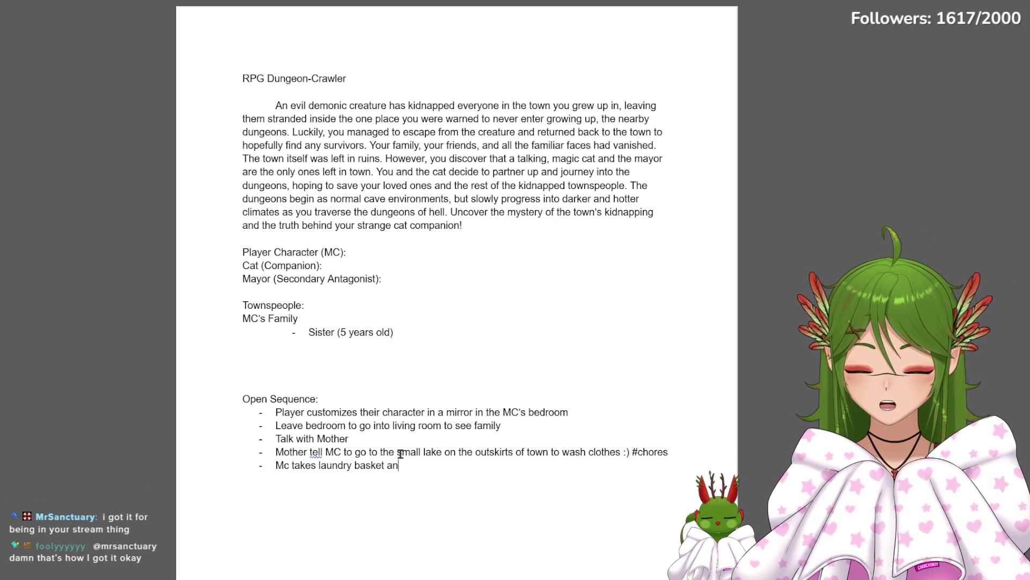
type("d leaves house")
Finish the 'Mc takes laundry basket and leaves house' bullet and start the next one
key("Return")
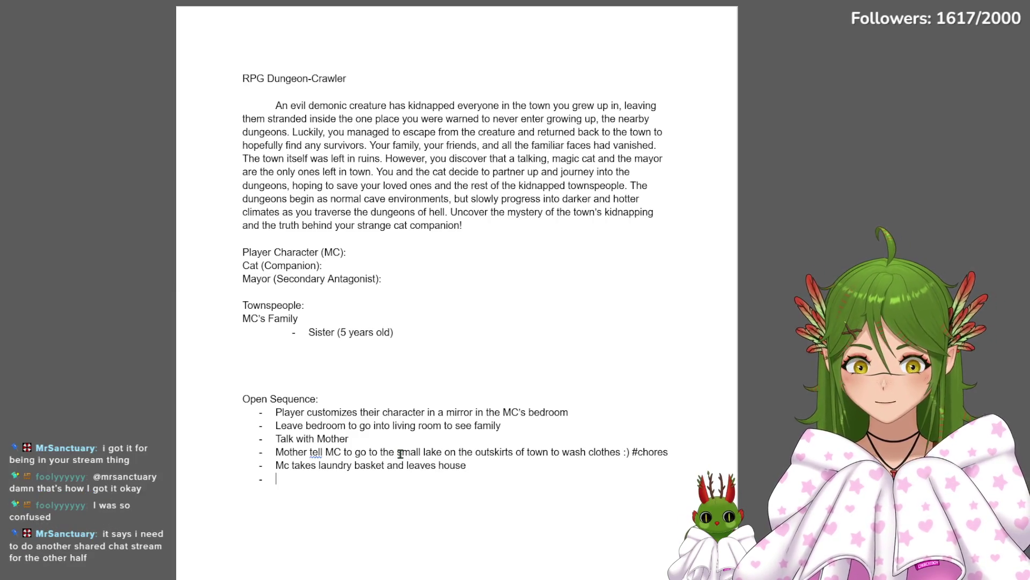
type("Player is free to")
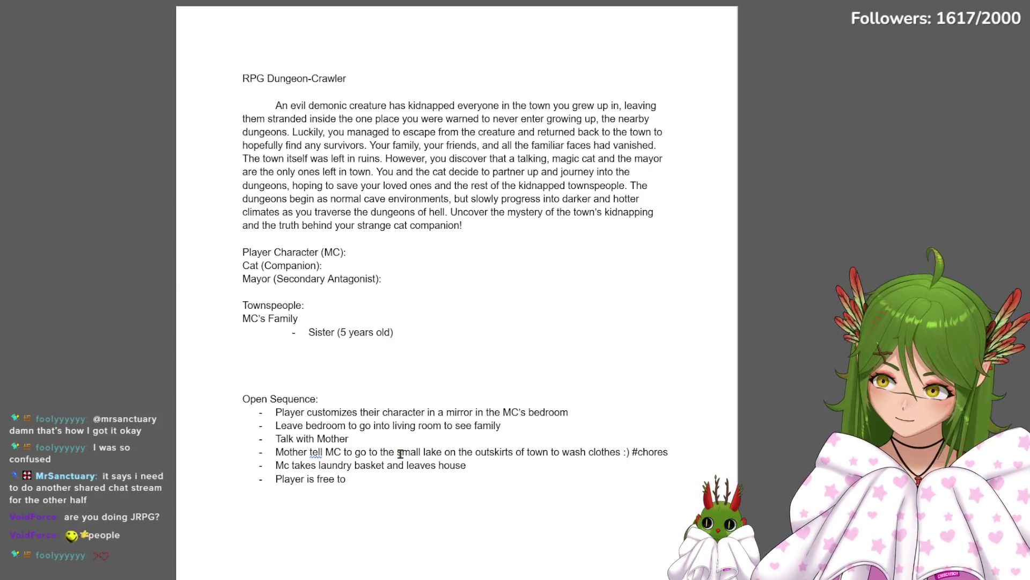
type(" ro")
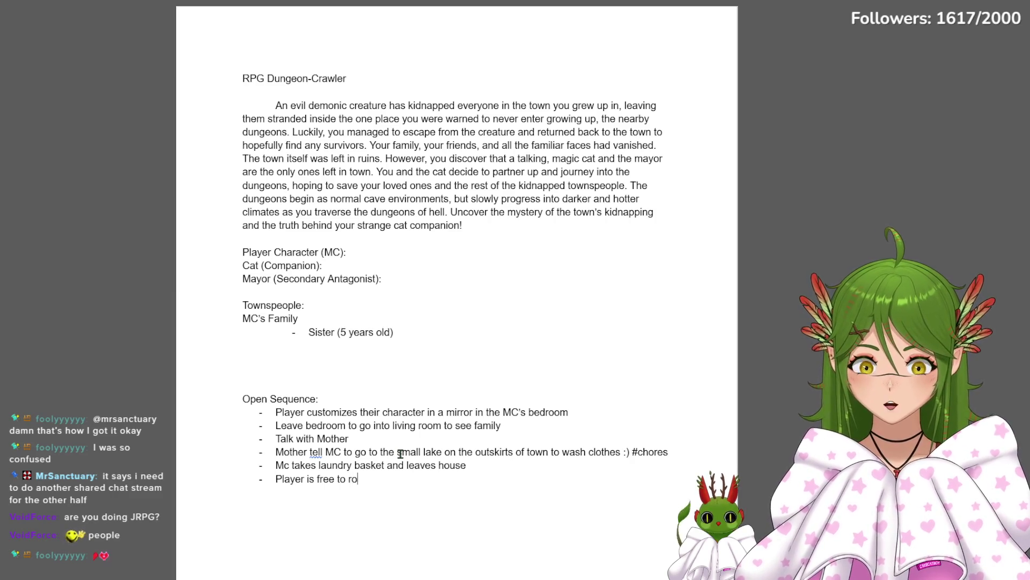
type("am around town")
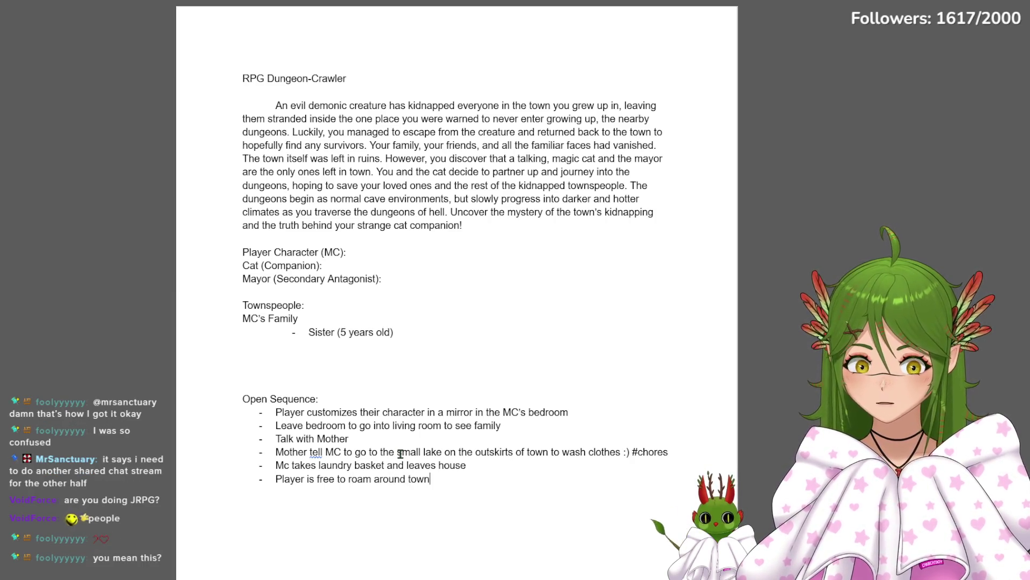
type(" and ")
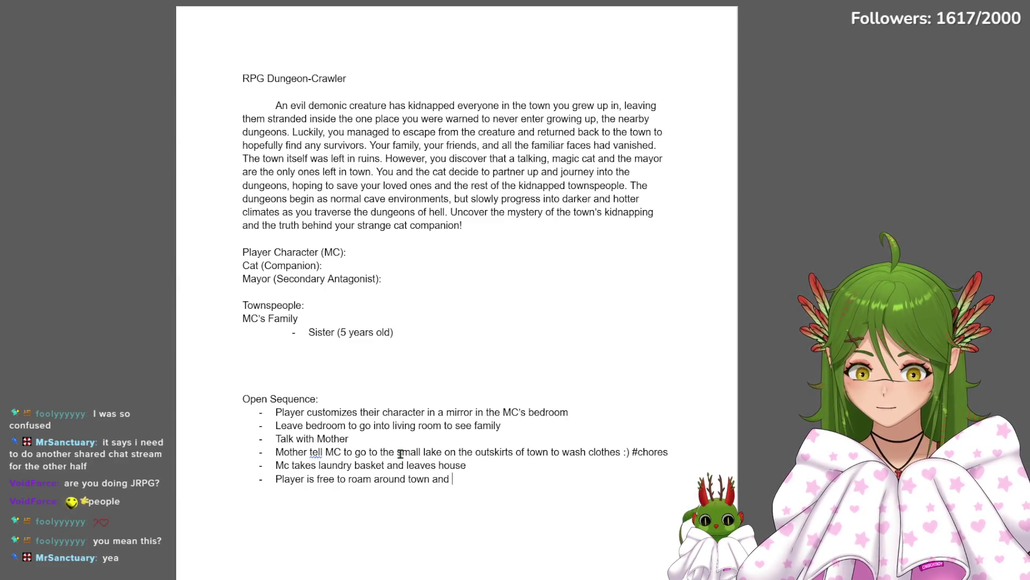
type("talk to all the npcs")
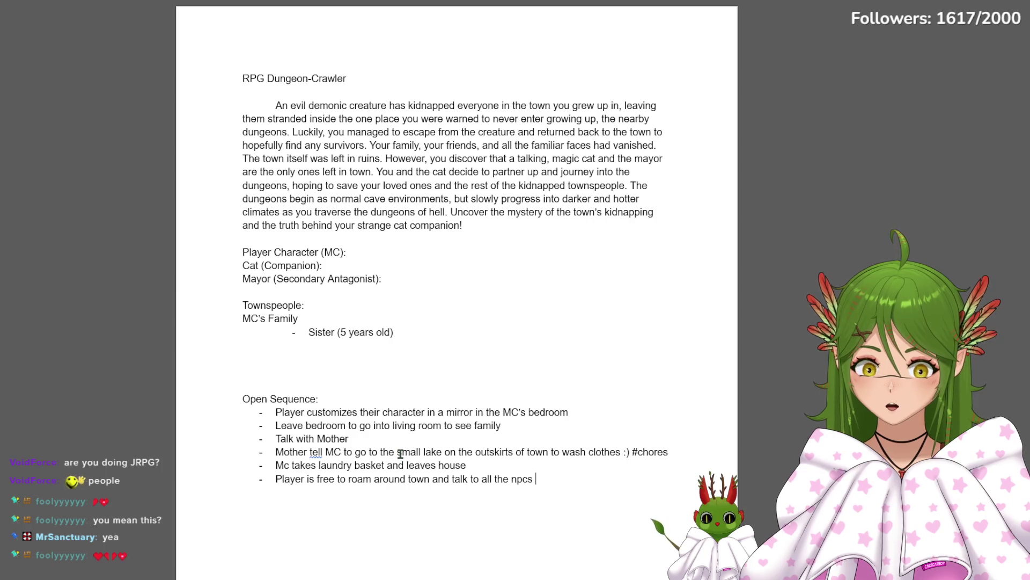
type("and then must leave the town to")
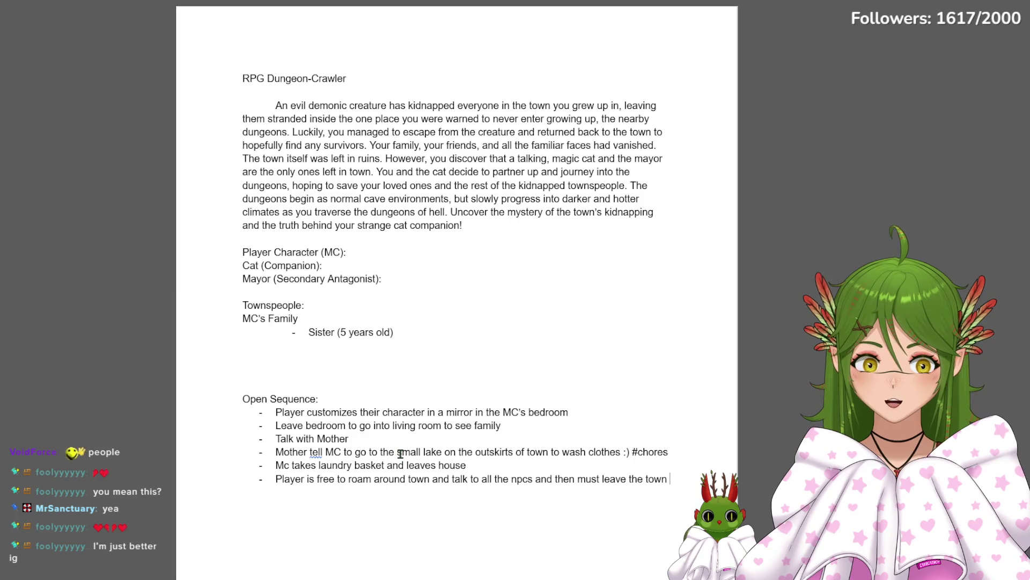
type(" go to the lake")
Finish the roam-around-town bullet and start the 'CUT SCENE AT LAKE' bullet
key("Return")
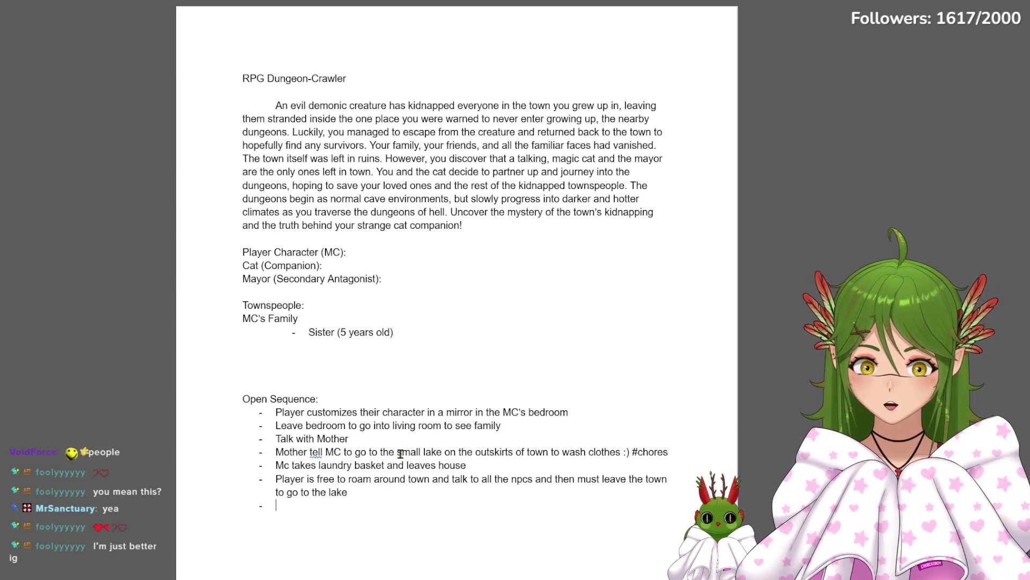
type("CUT SCENE AT LAKE Wa")
type("shing the laundry")
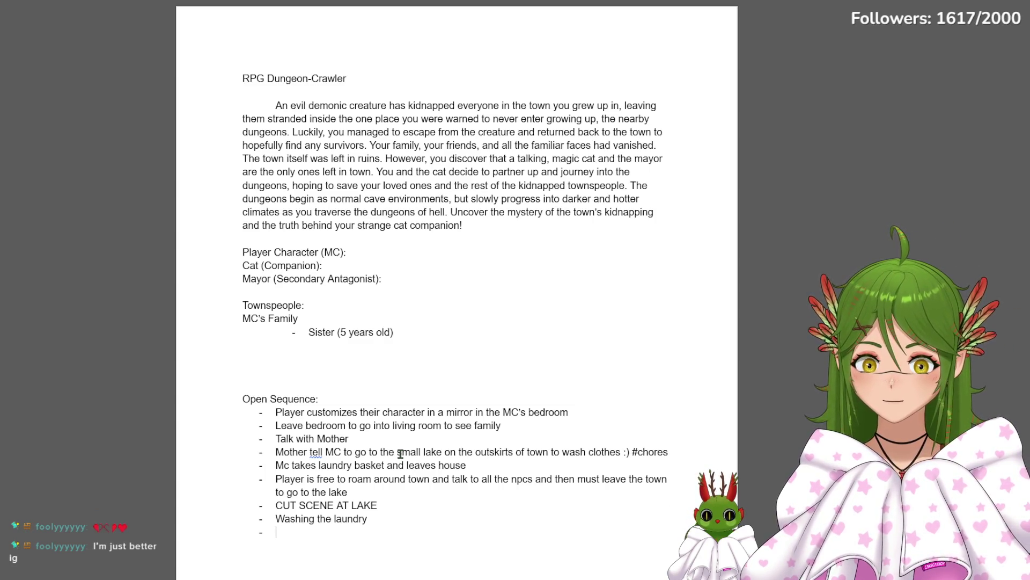
type("Loosk up ")
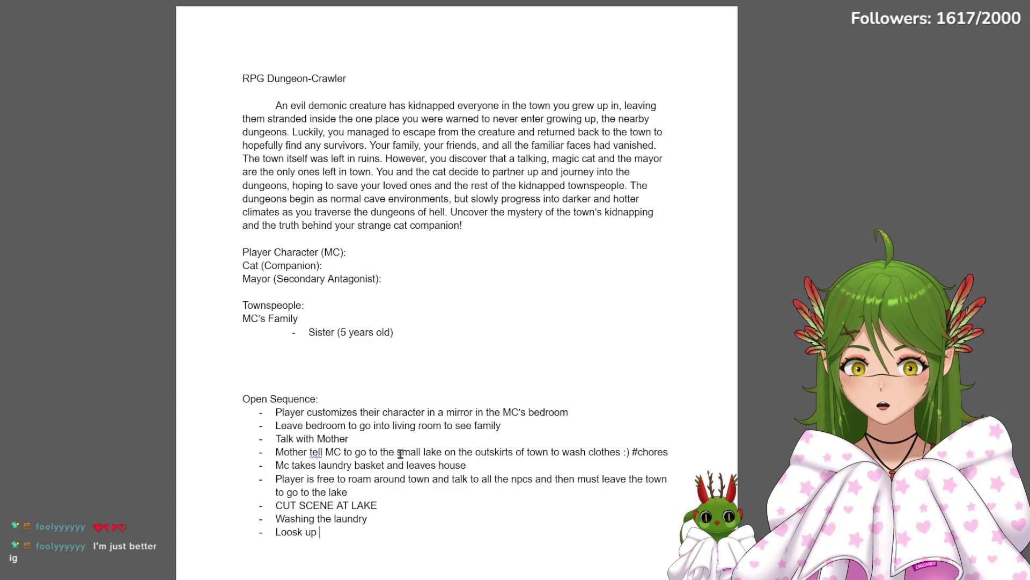
key("BackSpace")
key("BackSpace")
key("BackSpace")
key("BackSpace")
key("BackSpace")
key("BackSpace")
type("ks up from ")
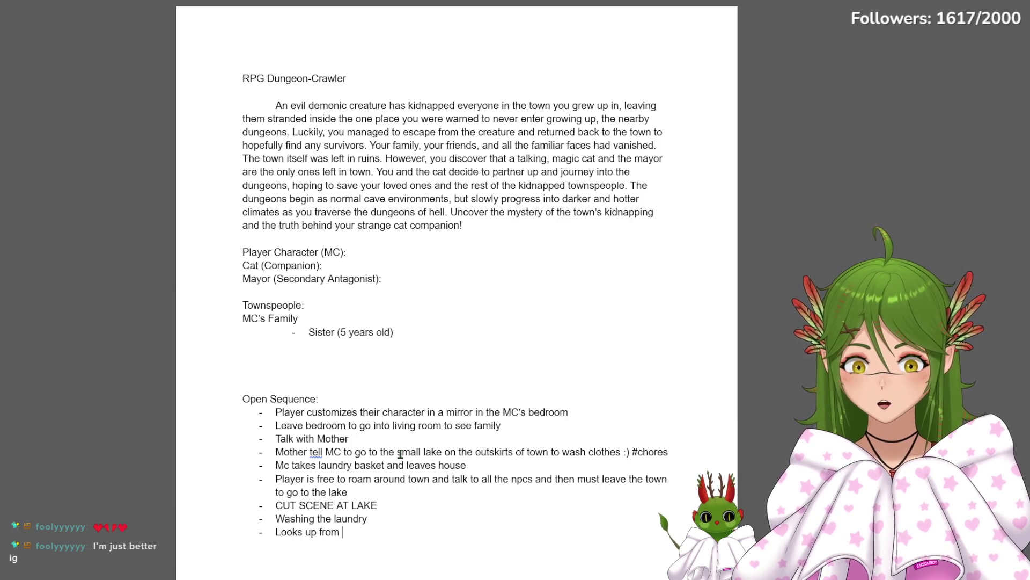
type("th")
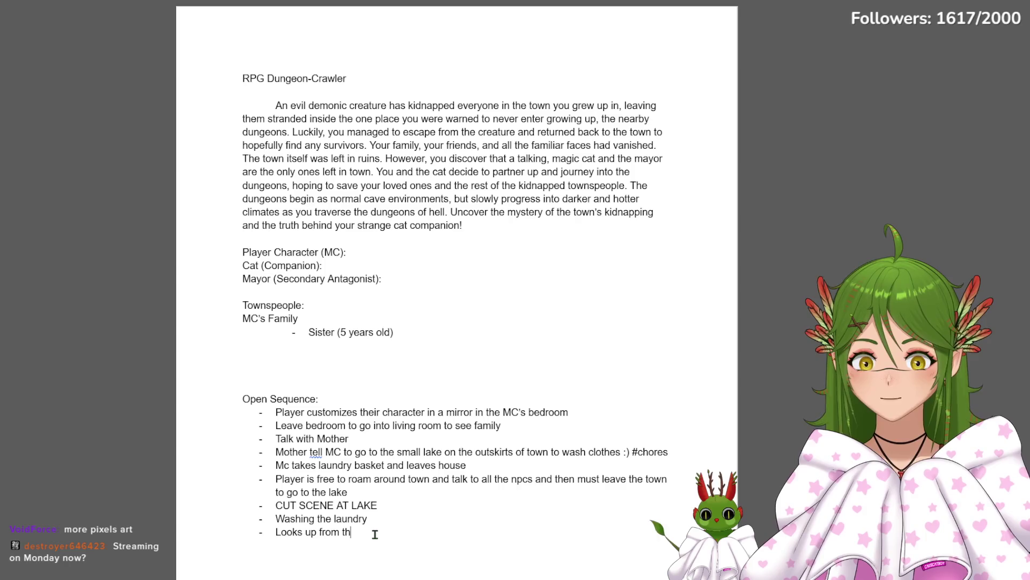
type("e lake")
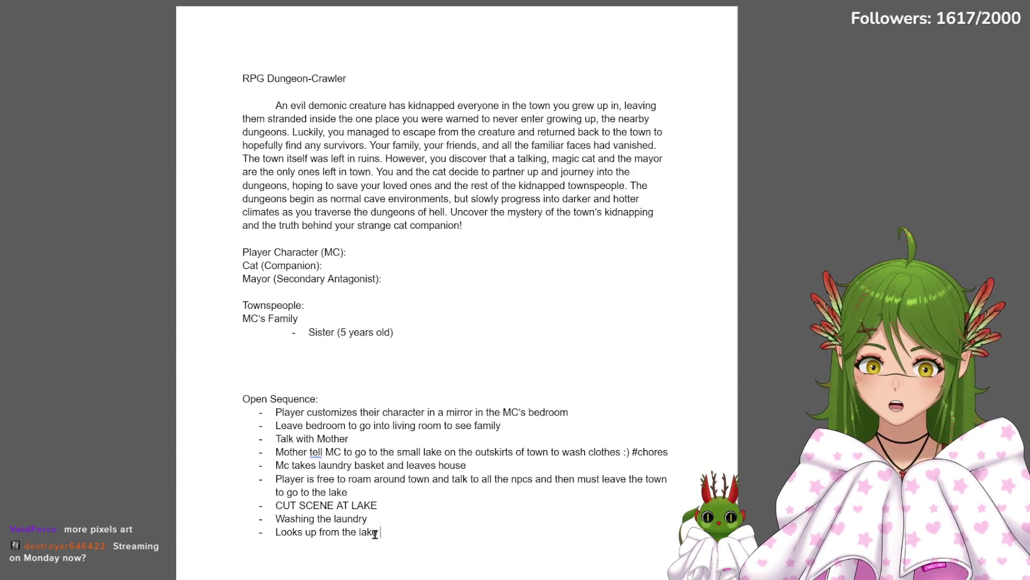
type(" to see a ca")
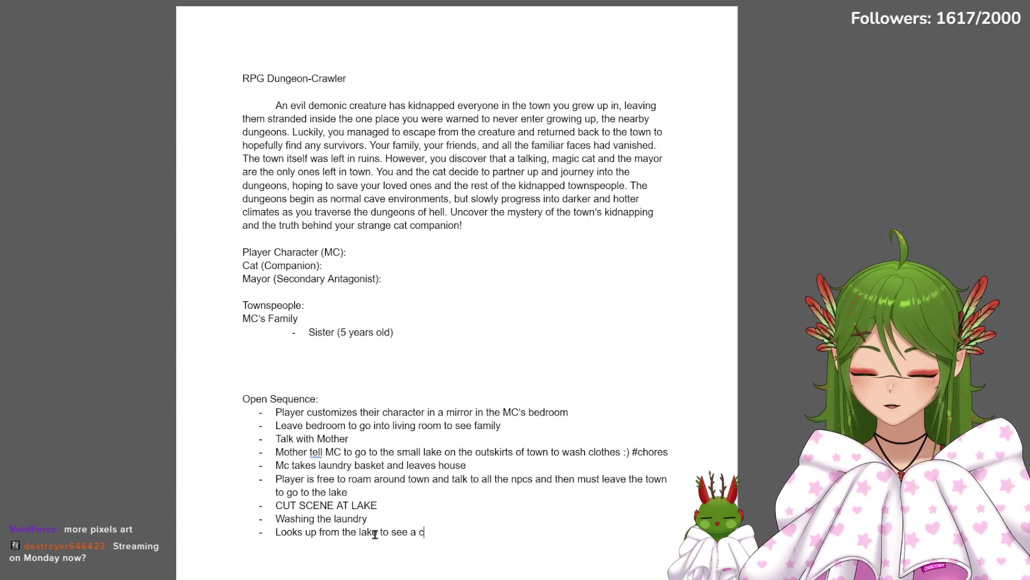
type("t standing")
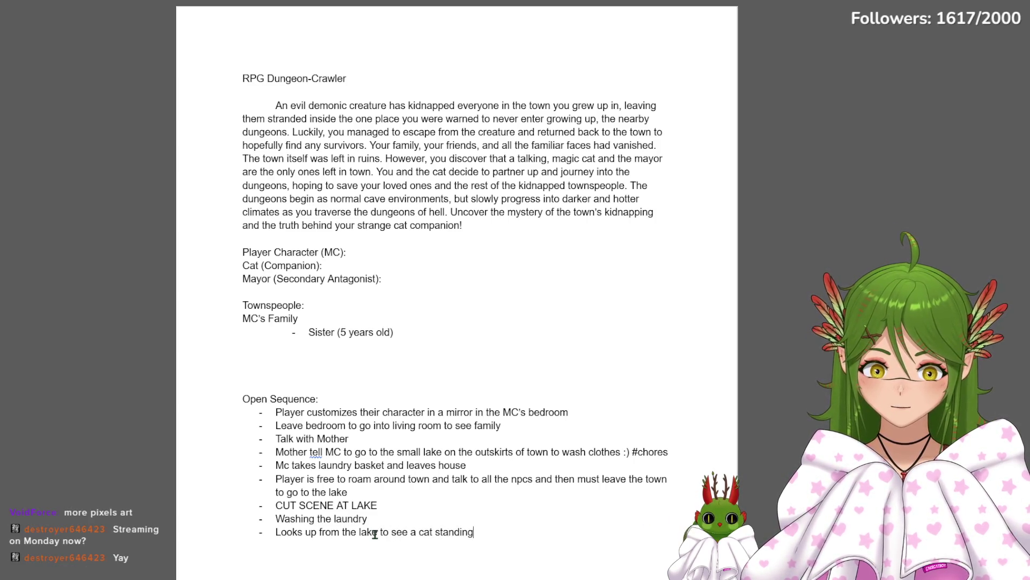
type(" on the other side Aww ")
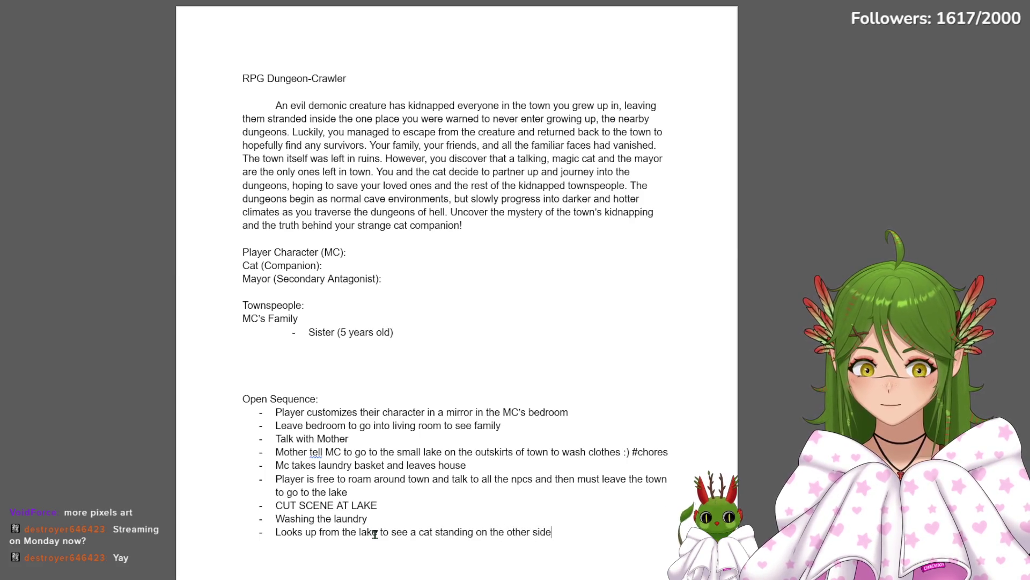
type("kitty")
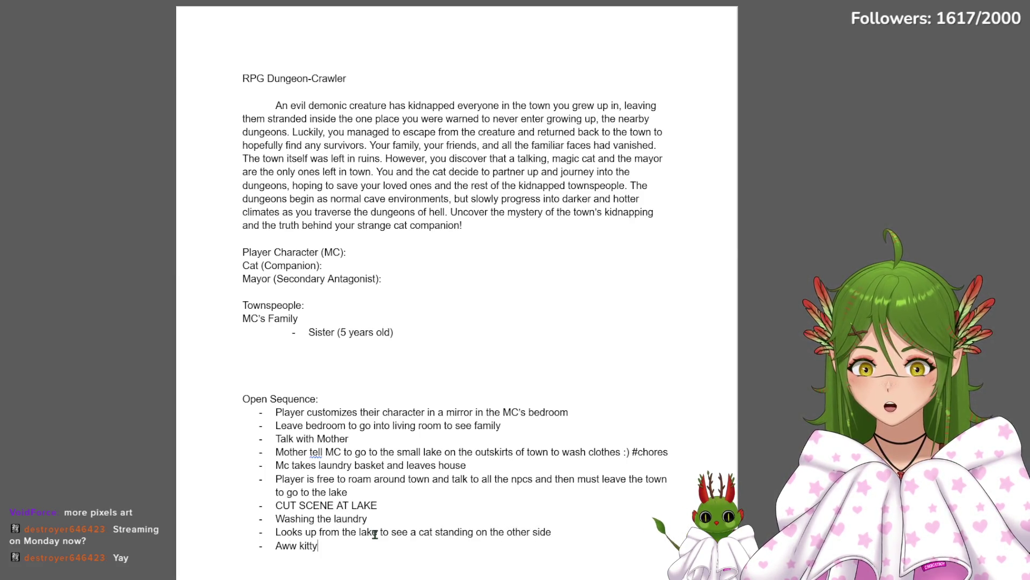
type("!!! ")
type("Big explosion")
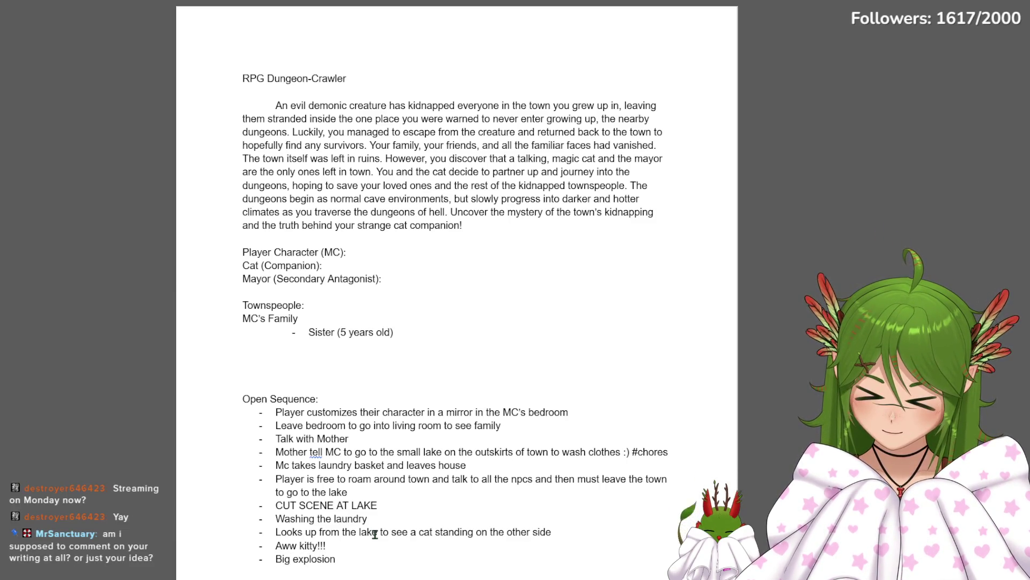
scroll(375, 533, "down", 5)
scroll(457, 477, "up", 3)
scroll(456, 477, "up", 1)
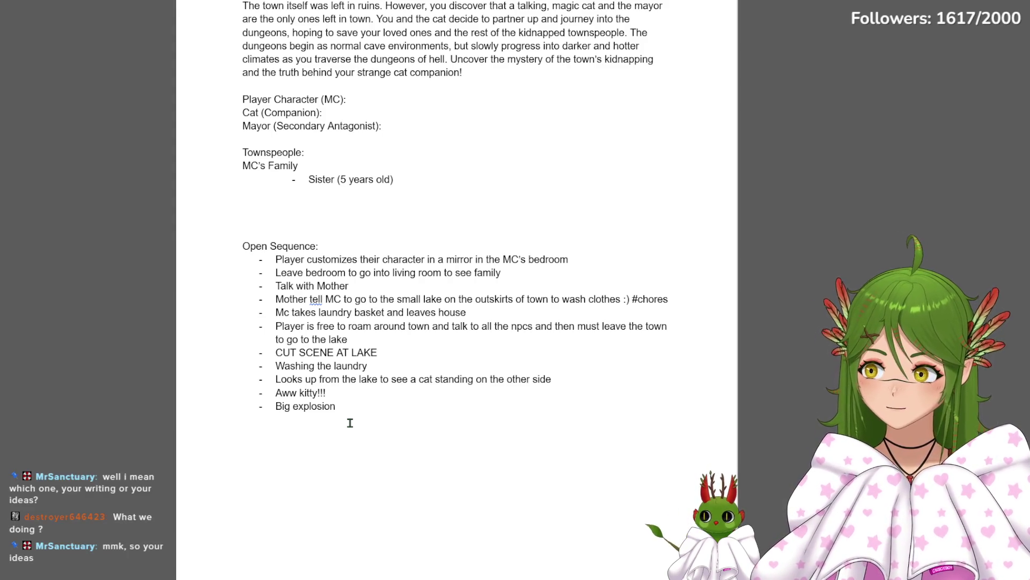
type(" omg! ")
type("Turn around, se")
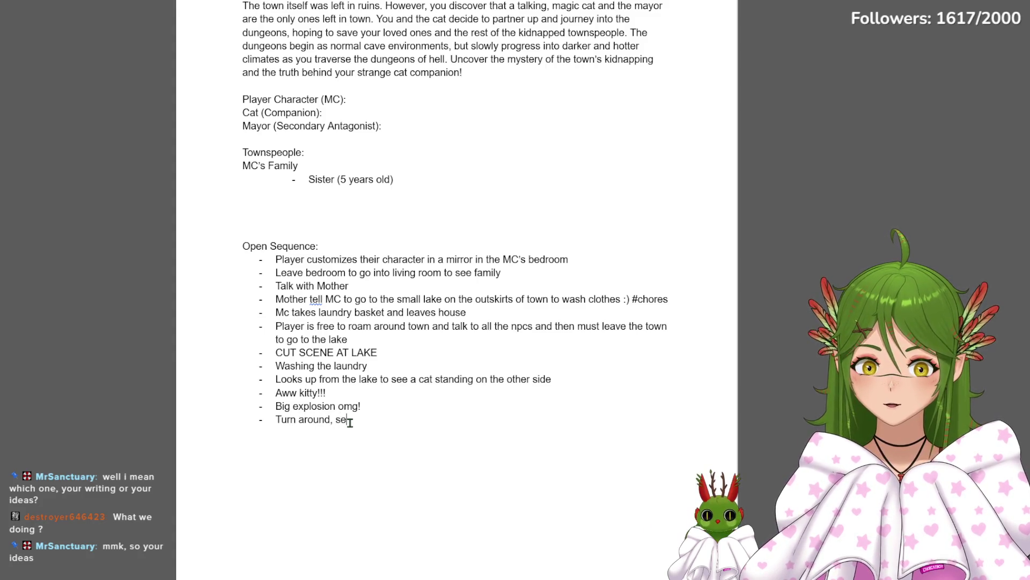
type("e the town on")
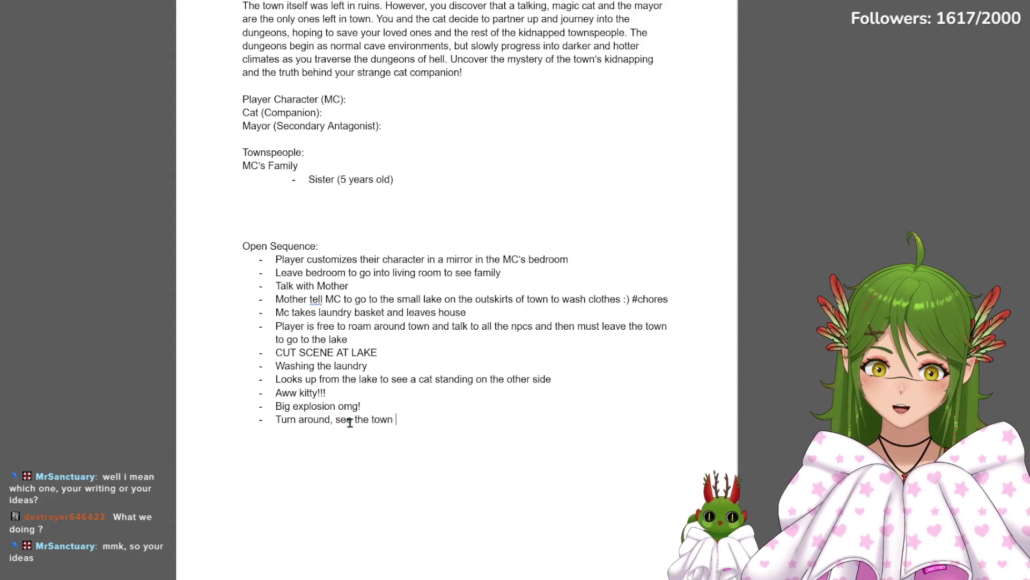
type(" fire :D ge")
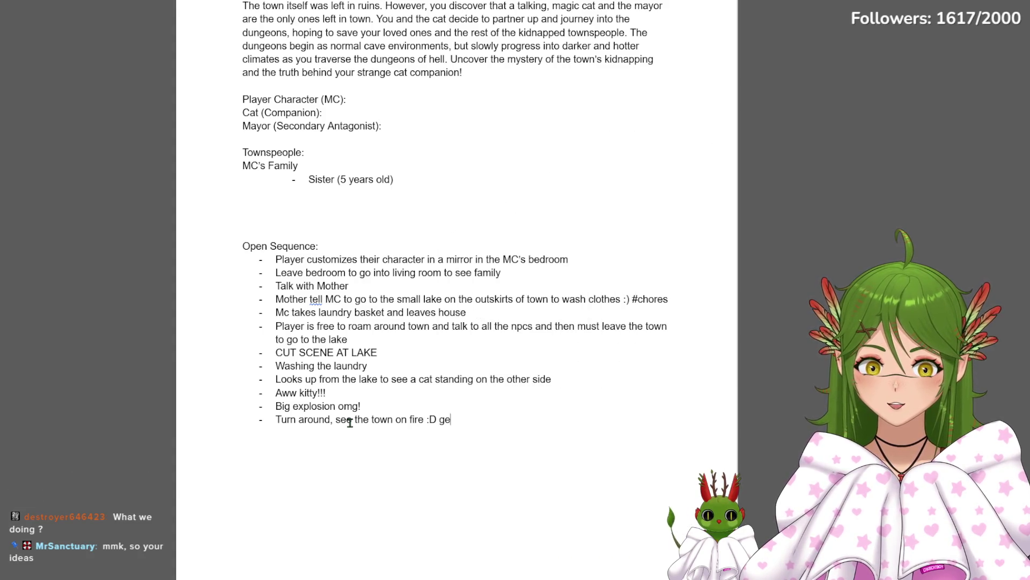
type("tting invaded by d")
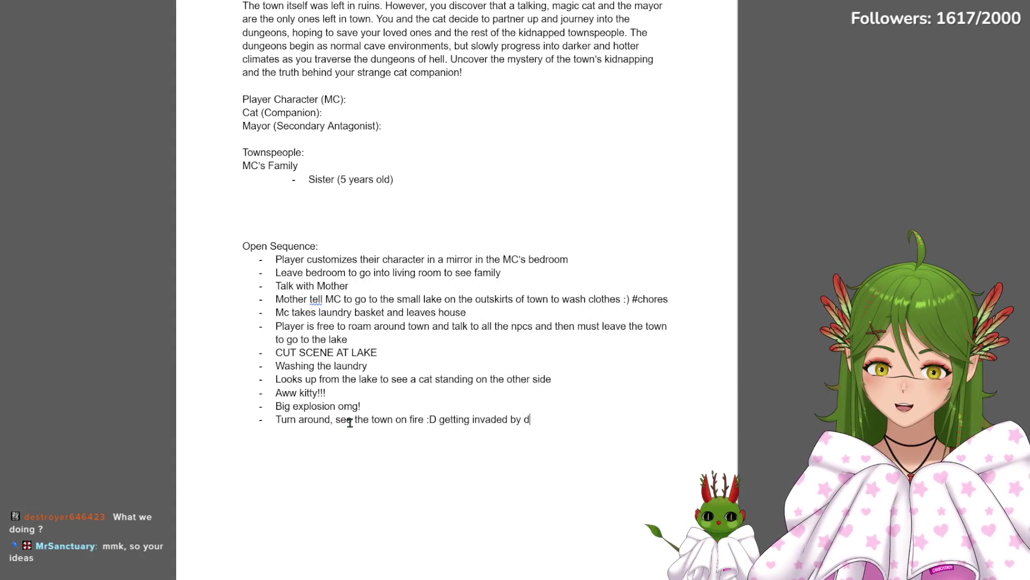
type("emonic creatures")
End the town-on-fire invasion bullet and start a plain line below it without the dash
key("Return")
key("BackSpace")
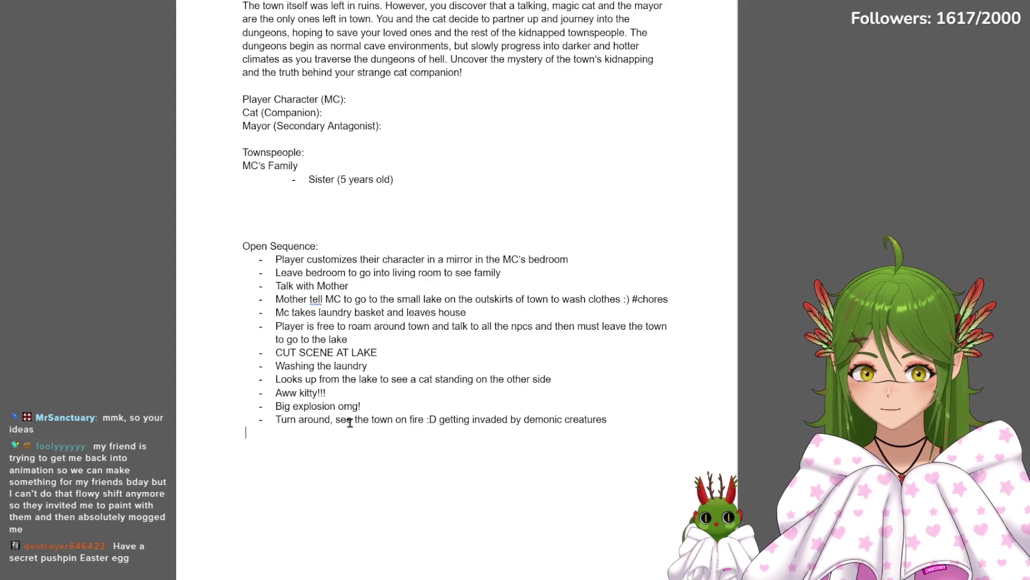
type(" D:")
Start a new bullet after 'D:' and highlight the Cat companion and Mayor character lines
key("Return")
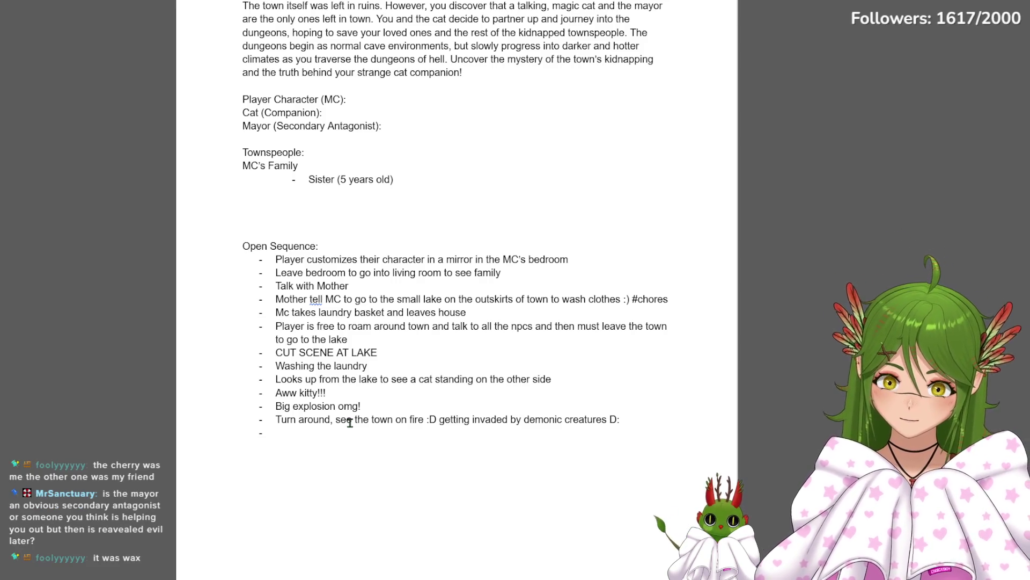
scroll(351, 423, "up", 2)
left_click_drag(251, 265, 387, 292)
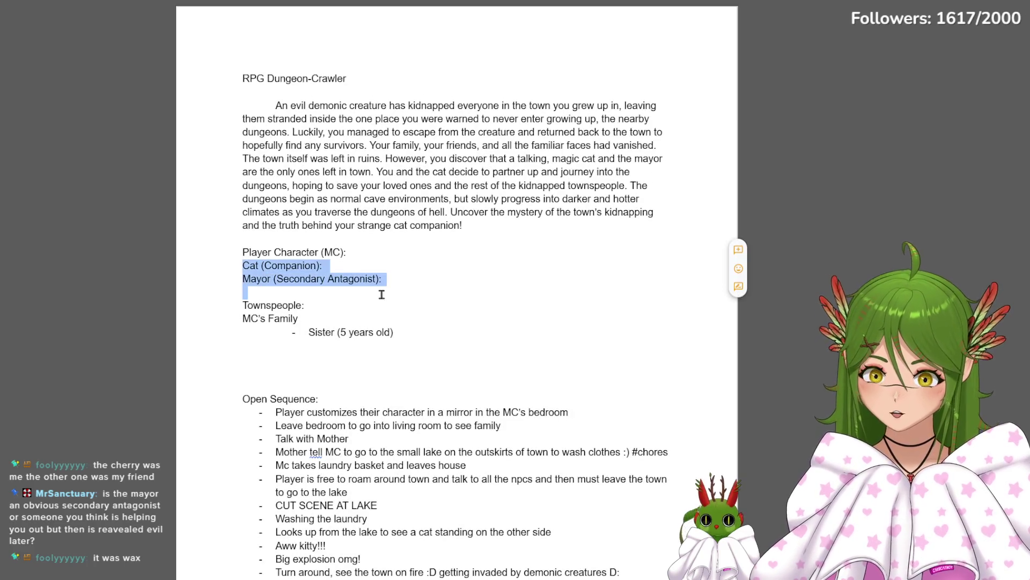
left_click_drag(251, 266, 393, 294)
left_click(393, 293)
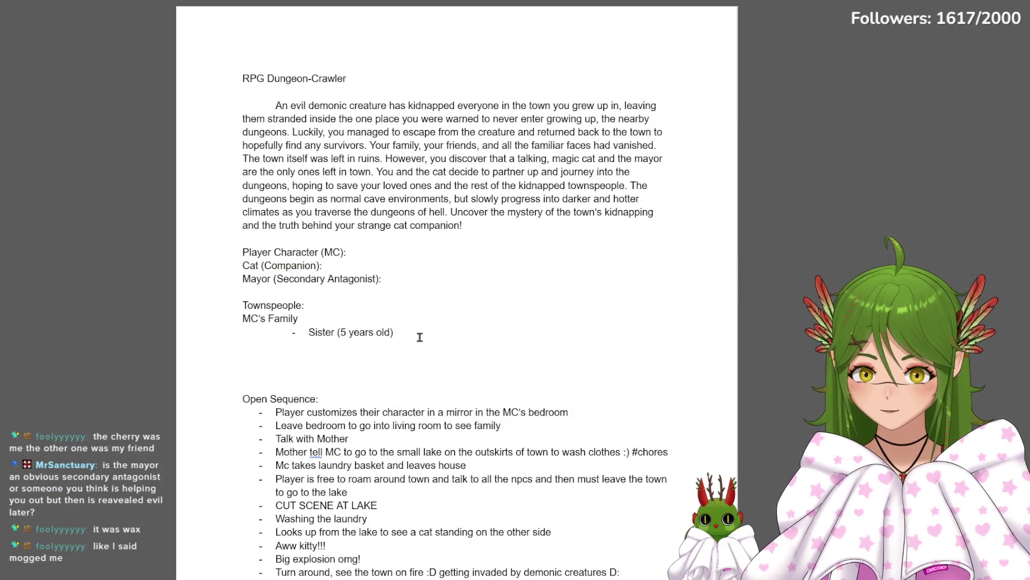
left_click_drag(243, 266, 460, 283)
left_click(463, 282)
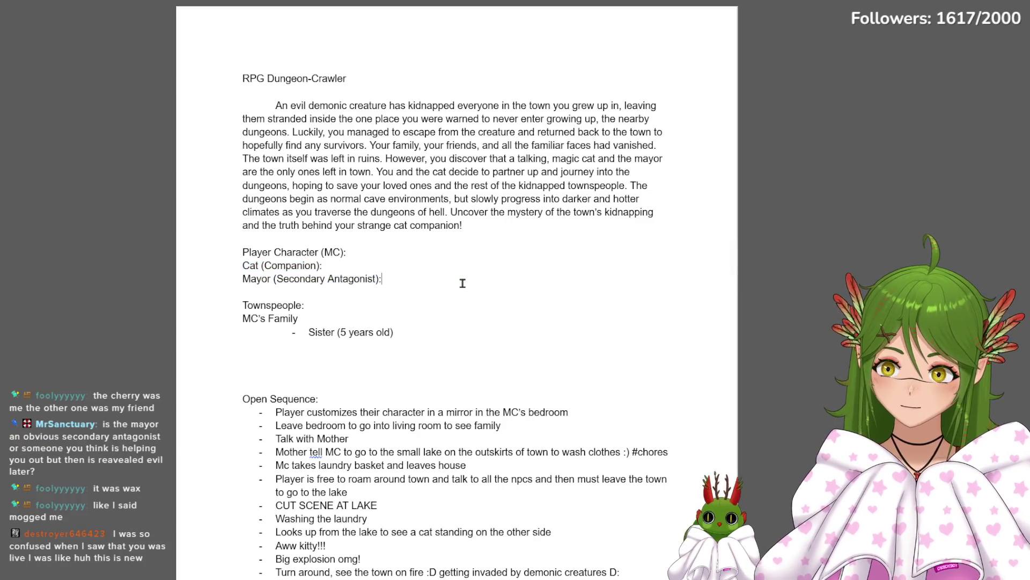
left_click_drag(369, 119, 494, 172)
left_click(301, 159)
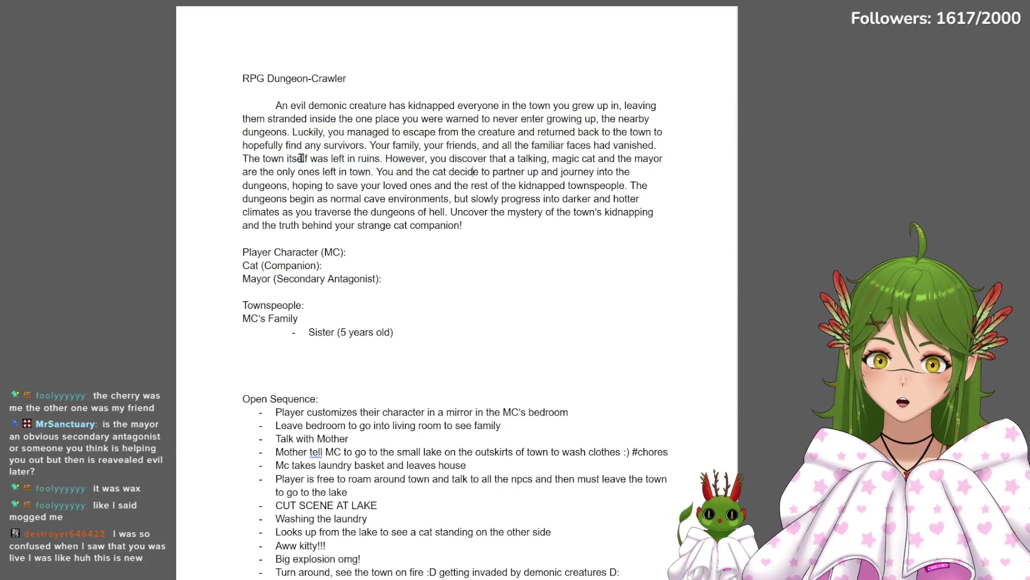
left_click_drag(242, 172, 483, 266)
left_click(480, 223)
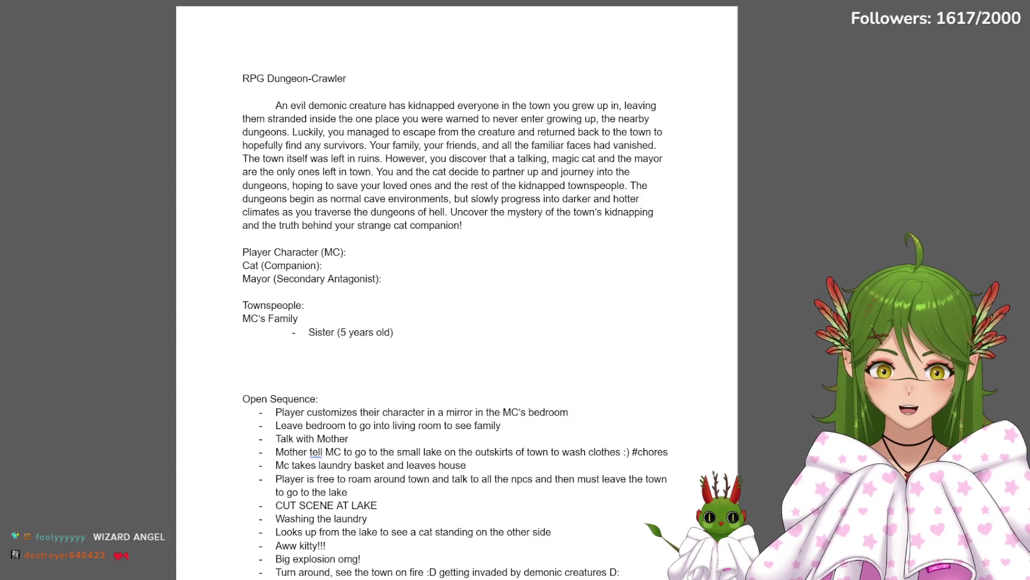
key("shift+End")
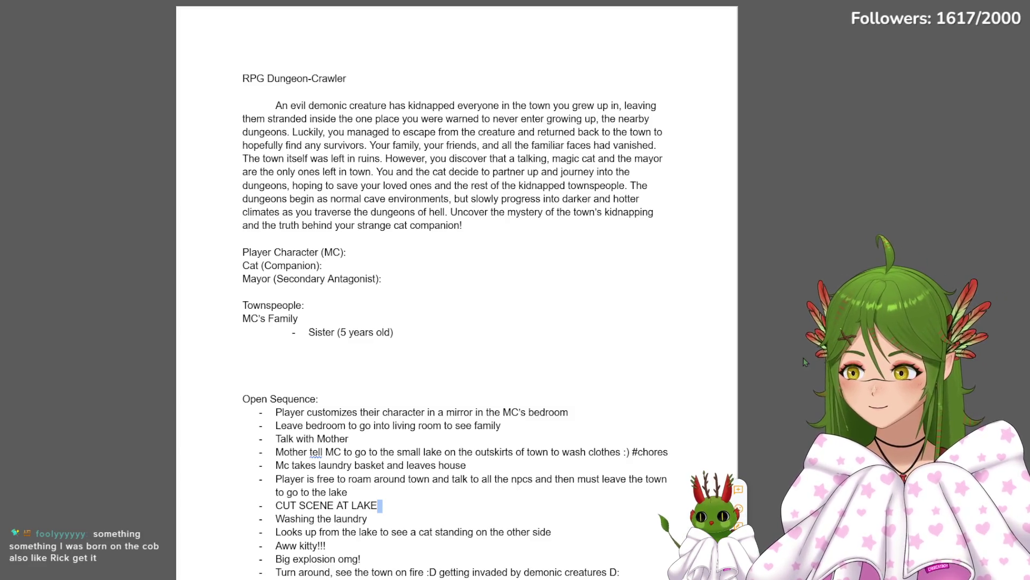
scroll(802, 354, "down", 5)
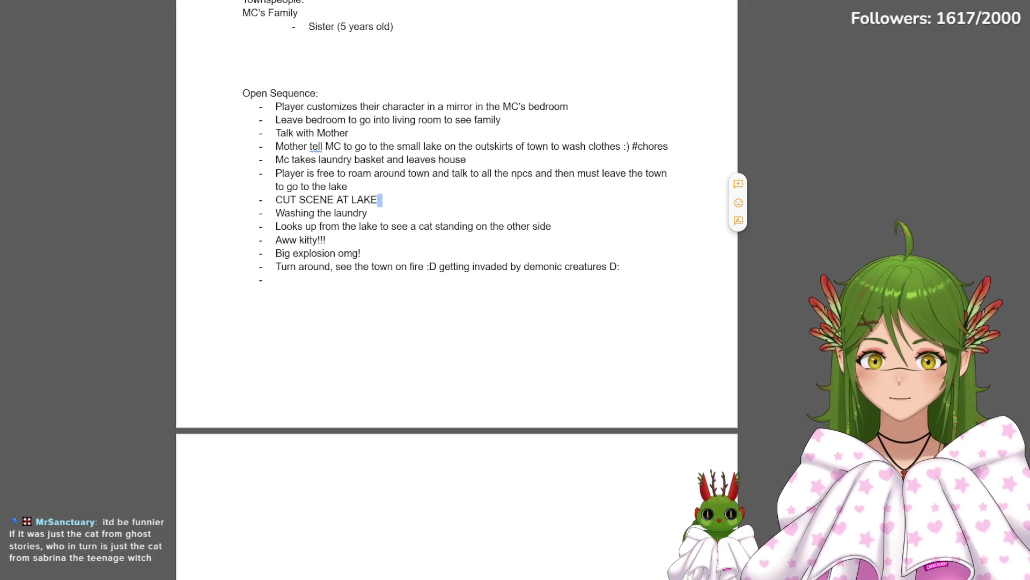
Write the bullet about rushing to help friends and family, fixing typos along the way
left_click(374, 283)
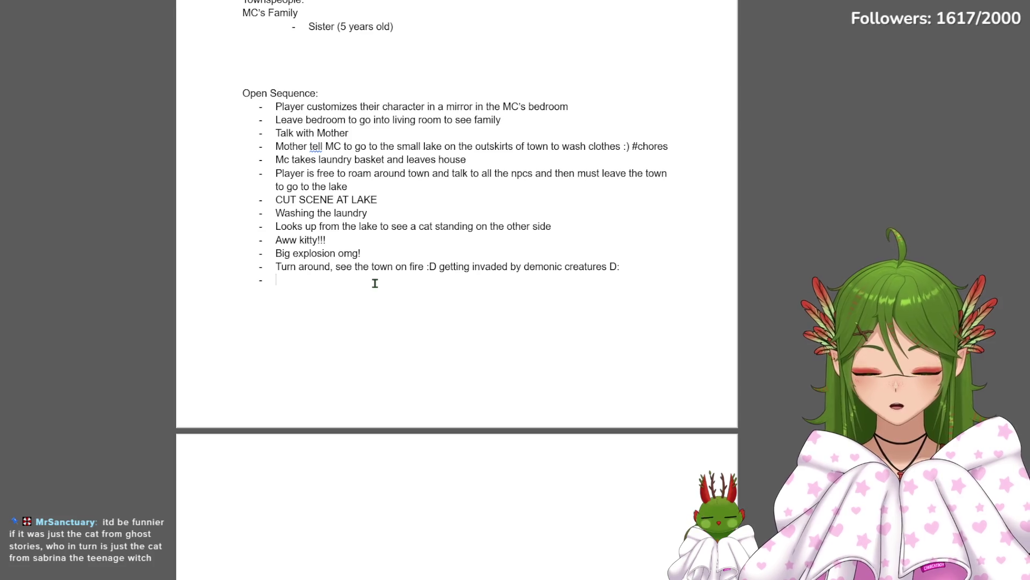
type("omg i need to go")
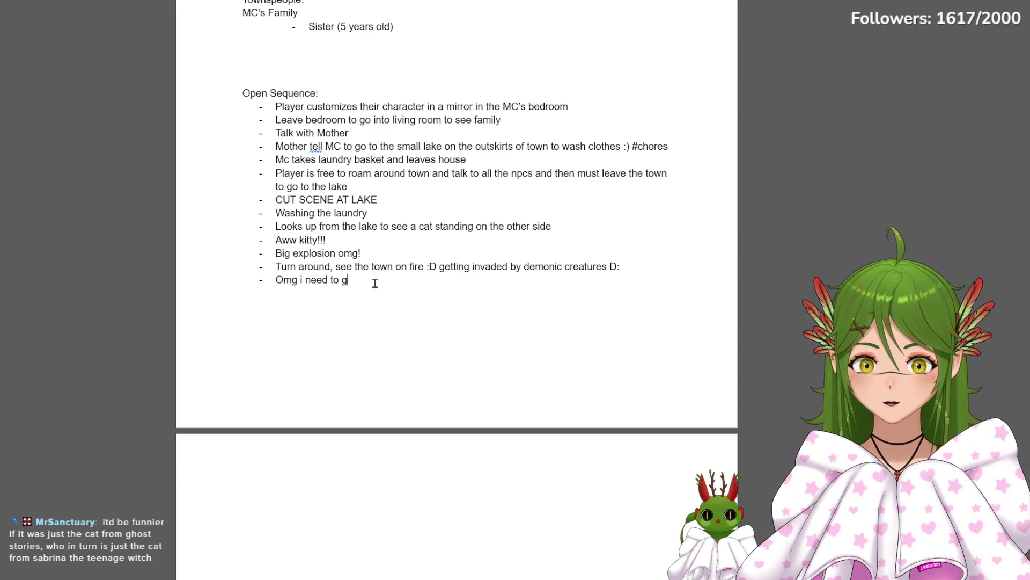
type(" and help my")
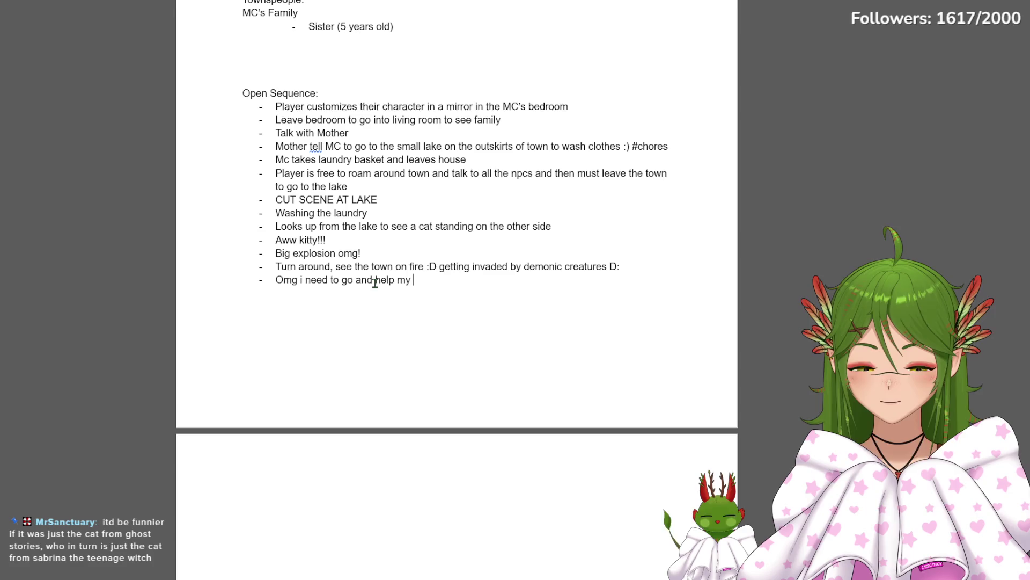
type(" friends and fam")
key("BackSpace")
key("BackSpace")
key("BackSpace")
type("But waitb")
key("BackSpace")
key("BackSpace")
type("theres more)")
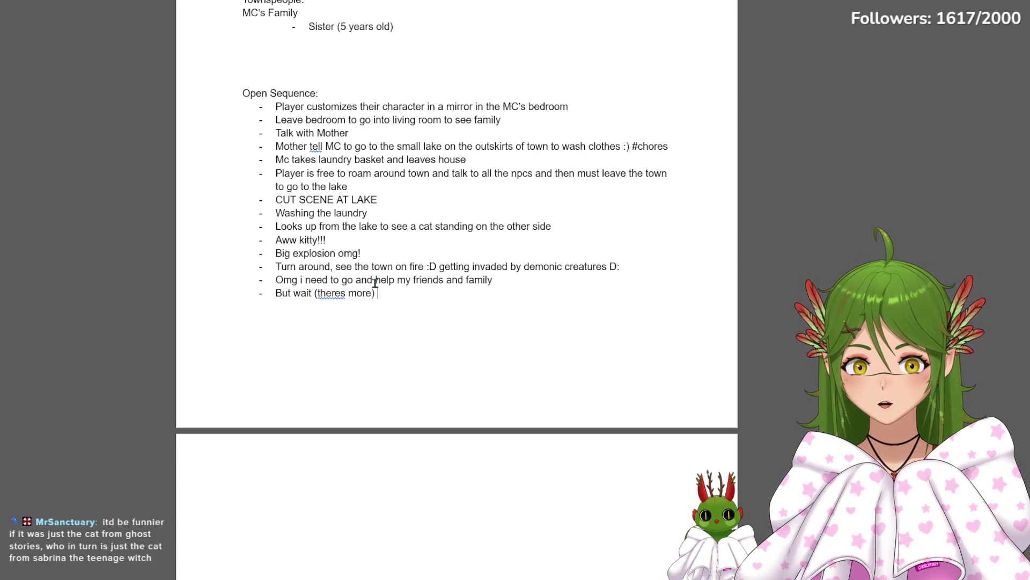
key("BackSpace")
key("BackSpace")
key("BackSpace")
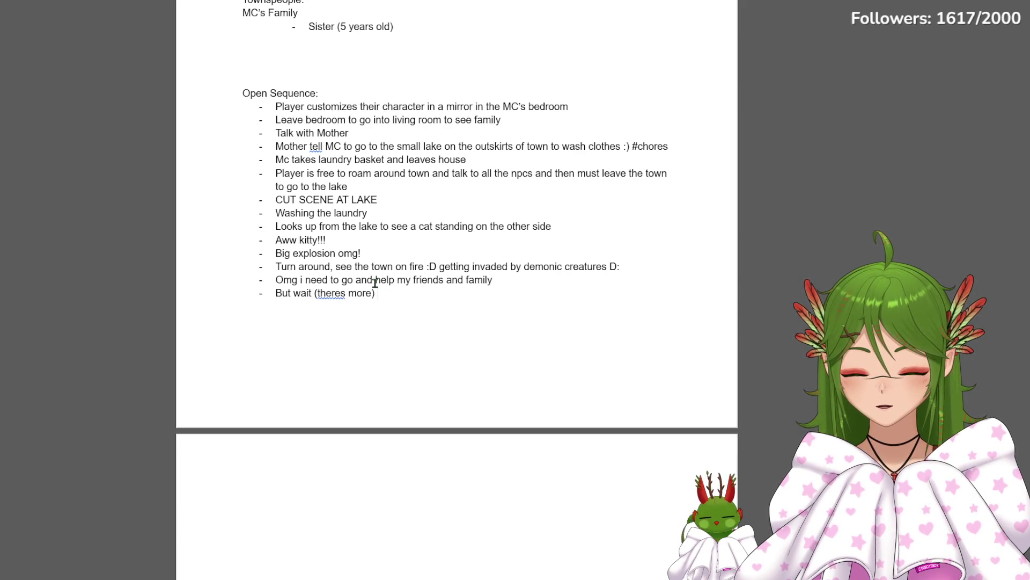
type("move")
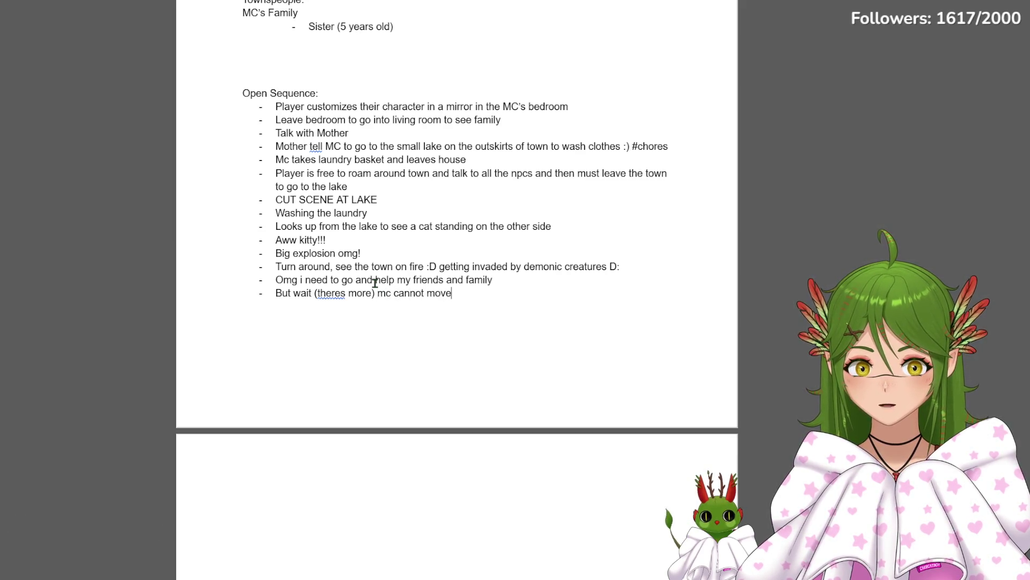
type(" due to weird magica")
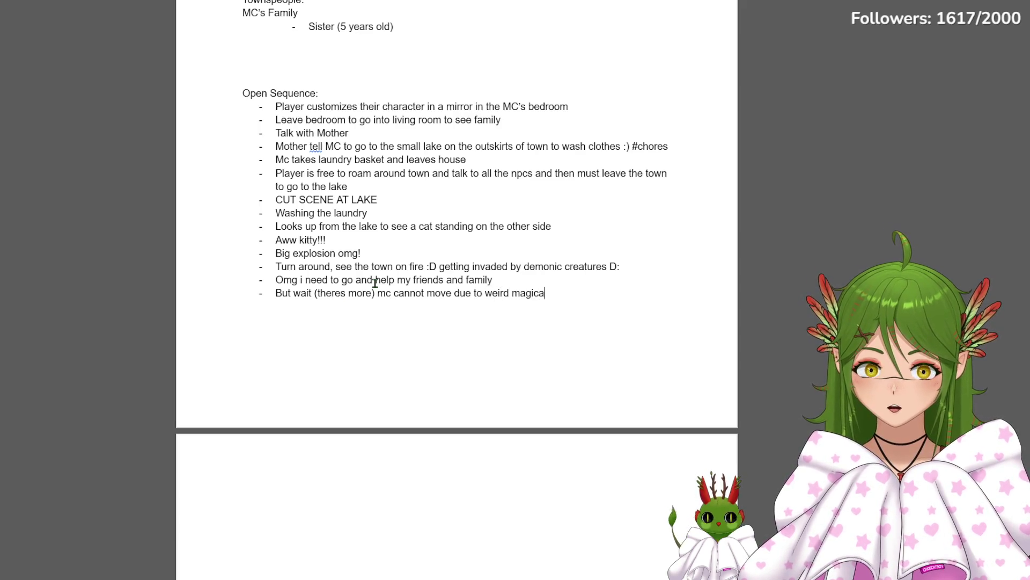
type("l barrier around ")
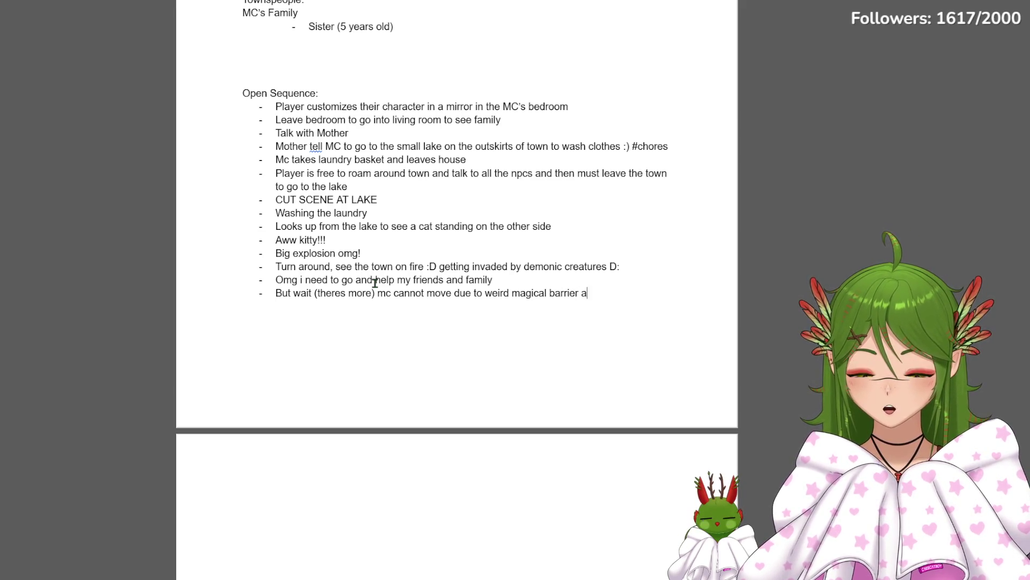
type("them")
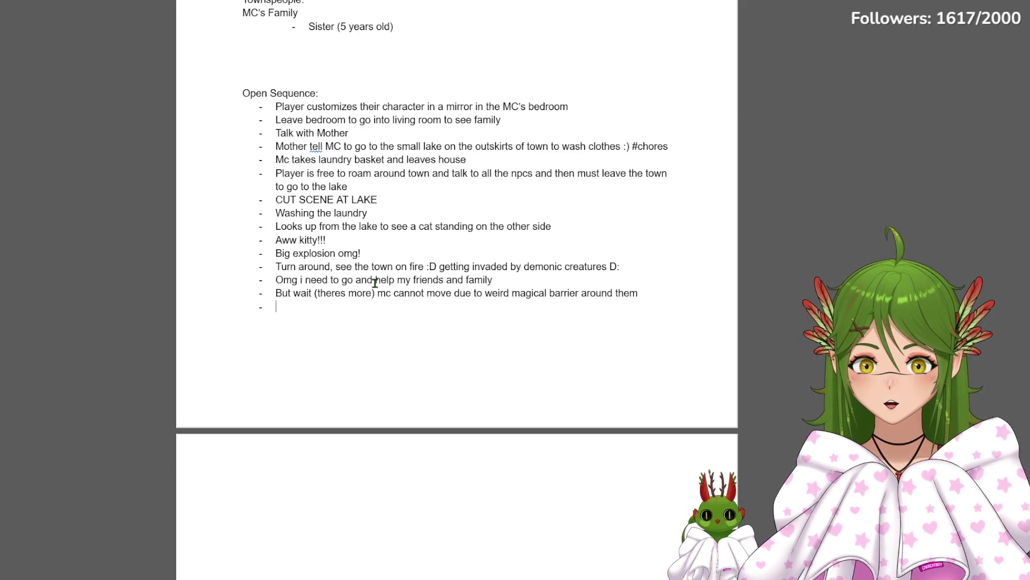
type(" Yelling and")
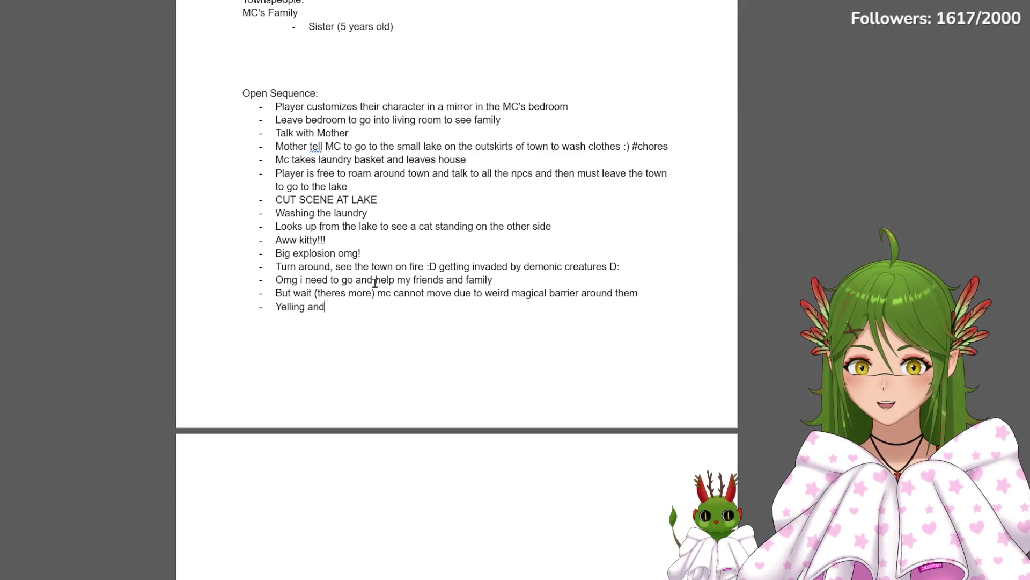
type(" banging omg let me out :(")
Finish the magical-barrier and 'let me out' yelling bullet with a frown emoji and start a new bullet
key("Return")
type("lo")
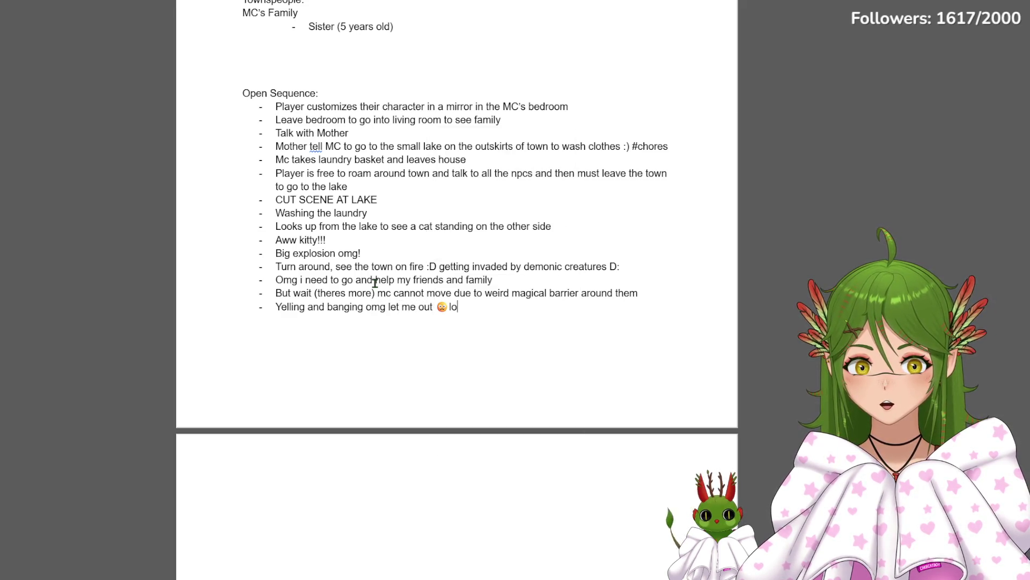
key("BackSpace")
key("BackSpace")
key("BackSpace")
key("Return")
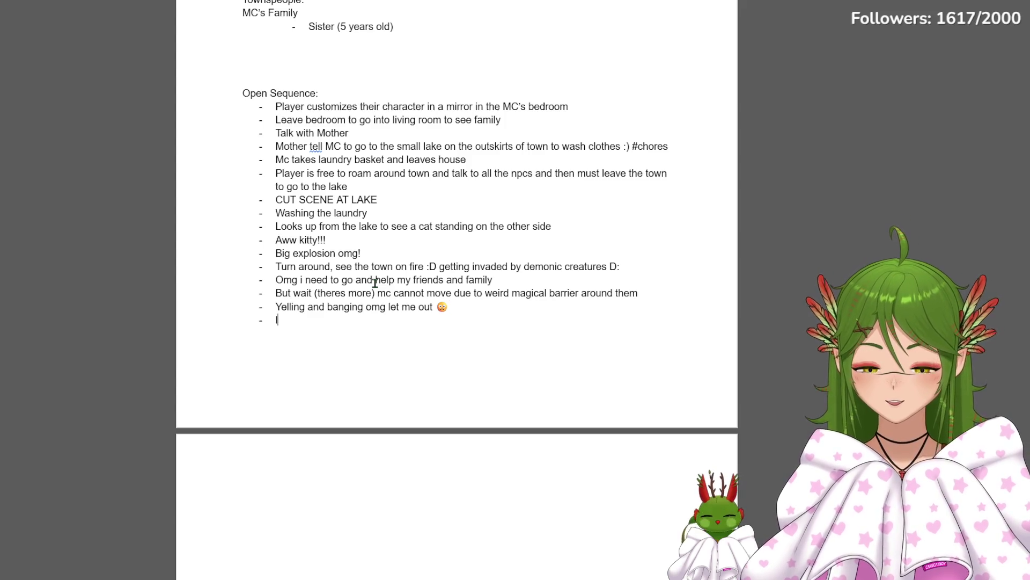
type("looks down")
type("ees ")
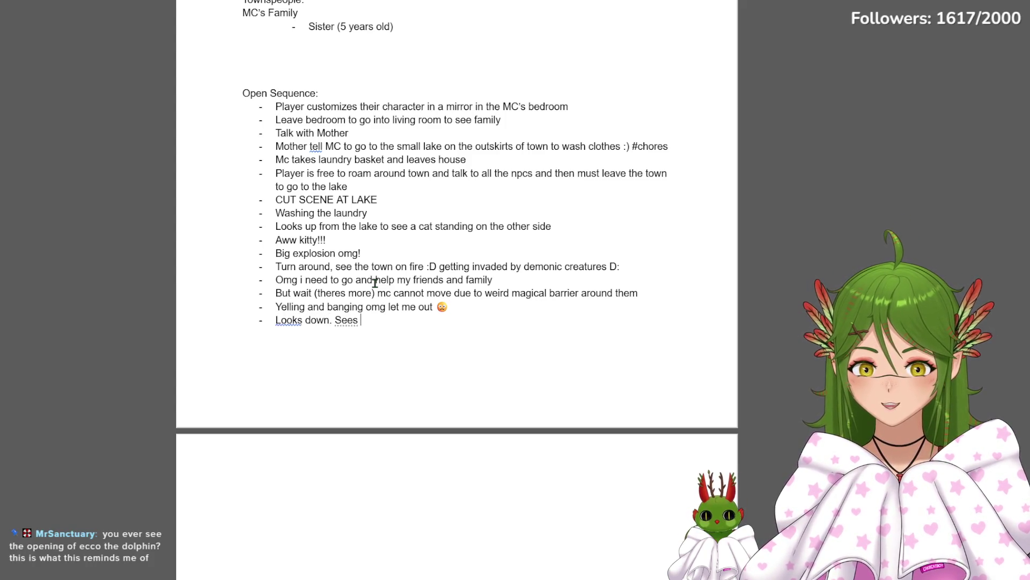
type("cat sitting")
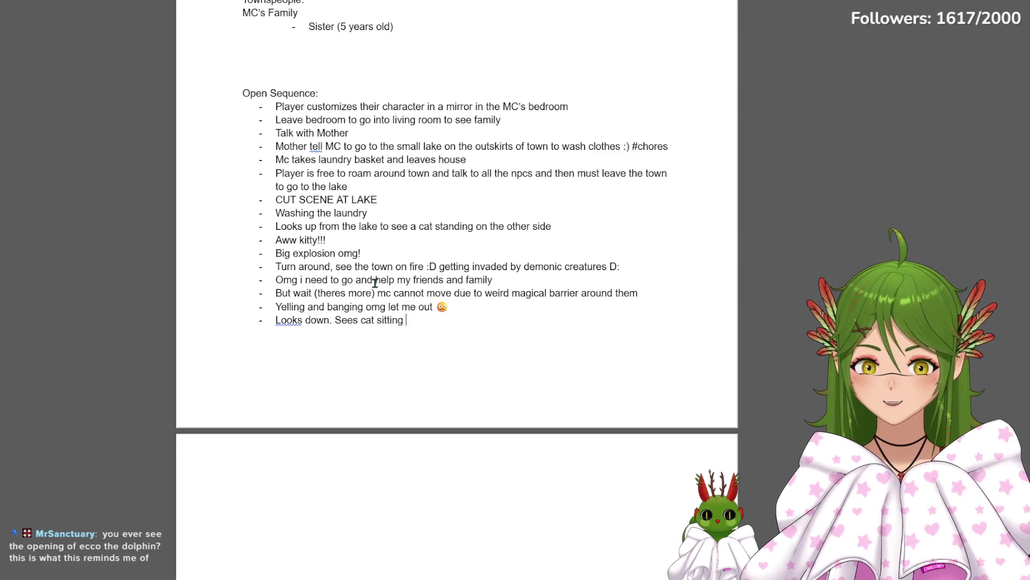
type("he barrie")
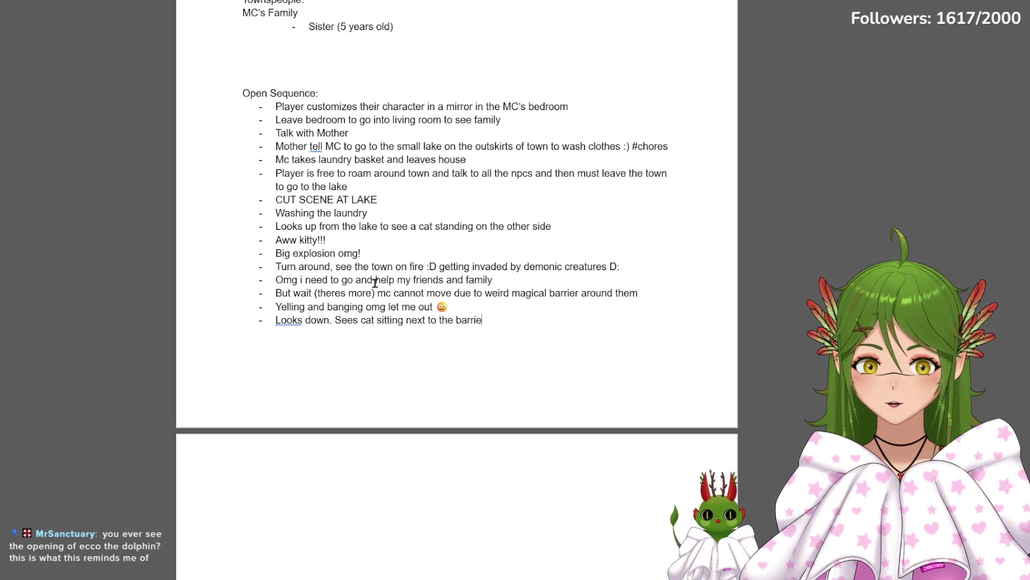
type("r. staring.............")
Rewrite the bullet about looking around and the cat hiding in the trees, then start a new bullet
key("BackSpace")
key("BackSpace")
key("BackSpace")
key("BackSpace")
key("BackSpace")
key("BackSpace")
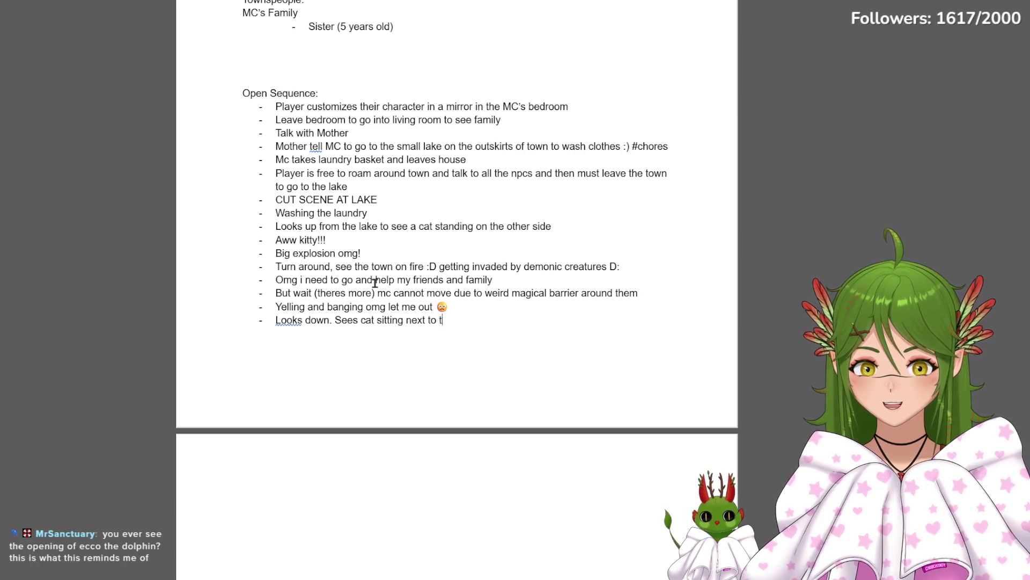
key("BackSpace")
key("BackSpace")
key("BackSpace")
key("BackSpace")
key("BackSpace")
key("BackSpace")
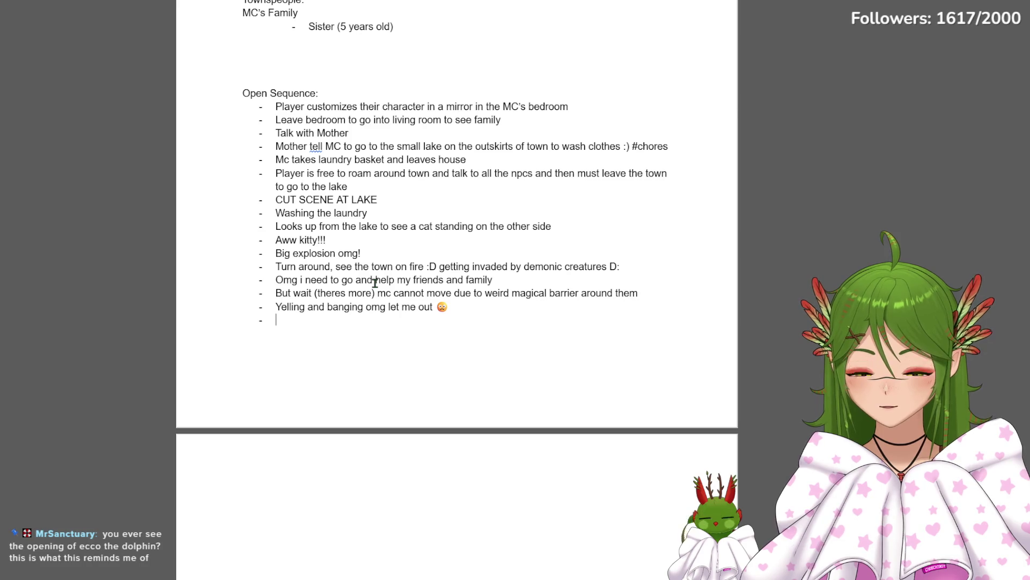
type("Looking around")
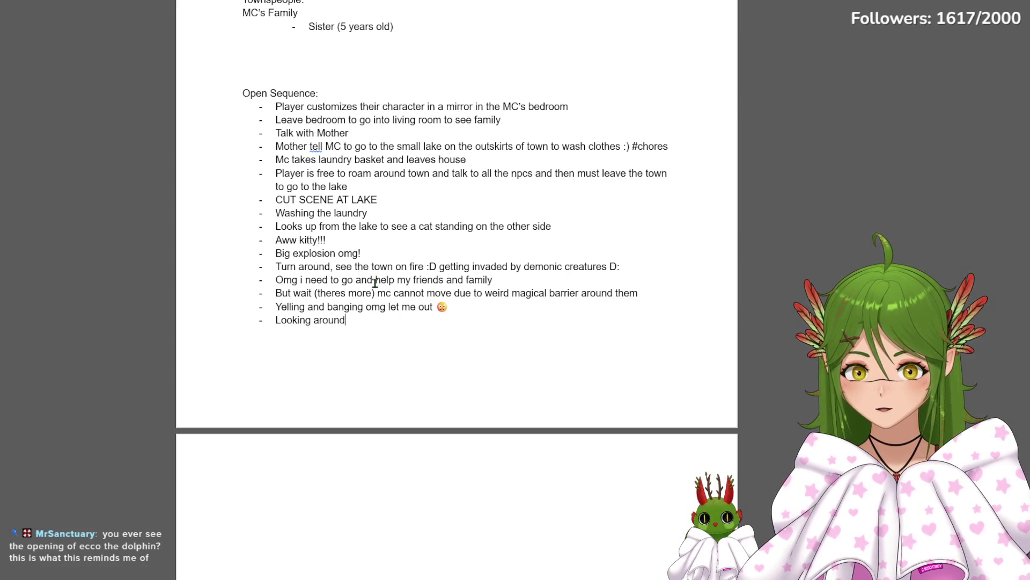
type(". Nothing (cat is gone")
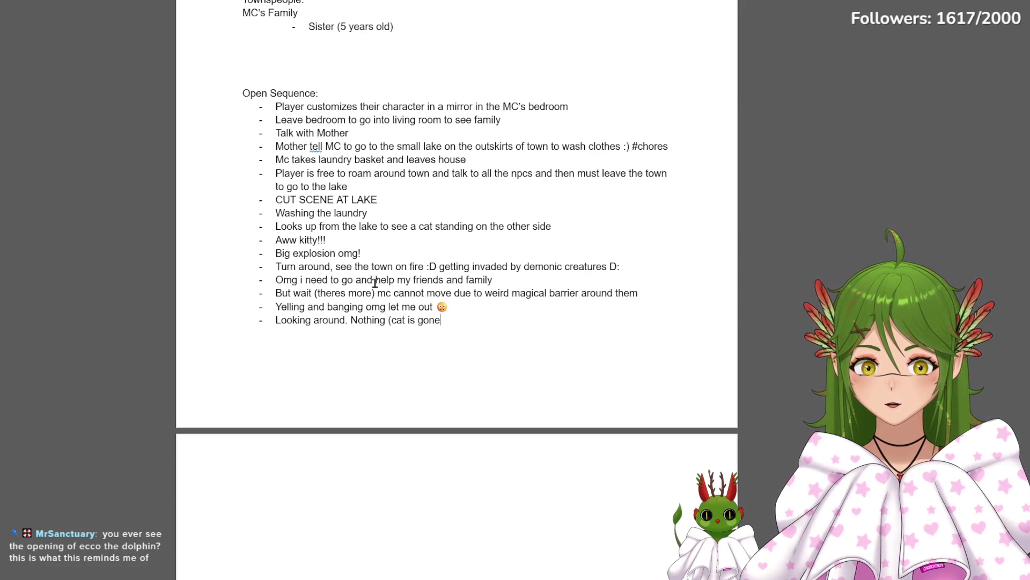
type(" but actually not its just hiding and watching maybe u can see")
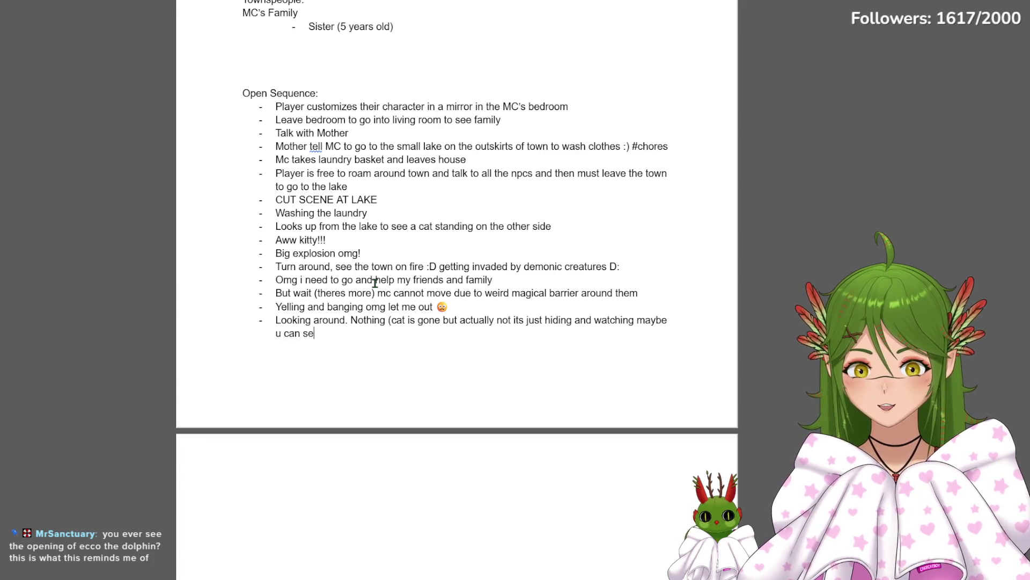
type(" it in the tree")
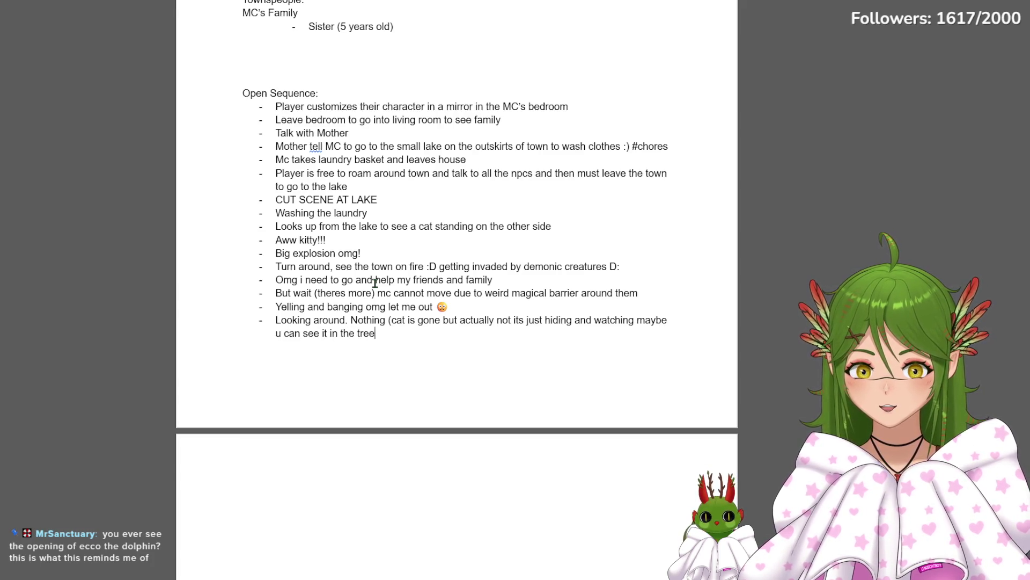
type("s idk)")
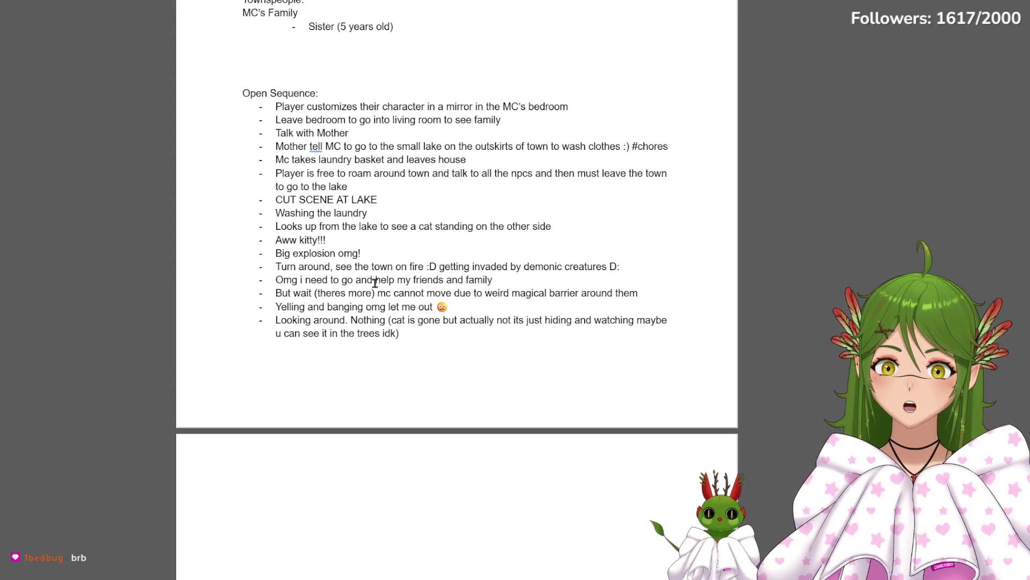
key("Return")
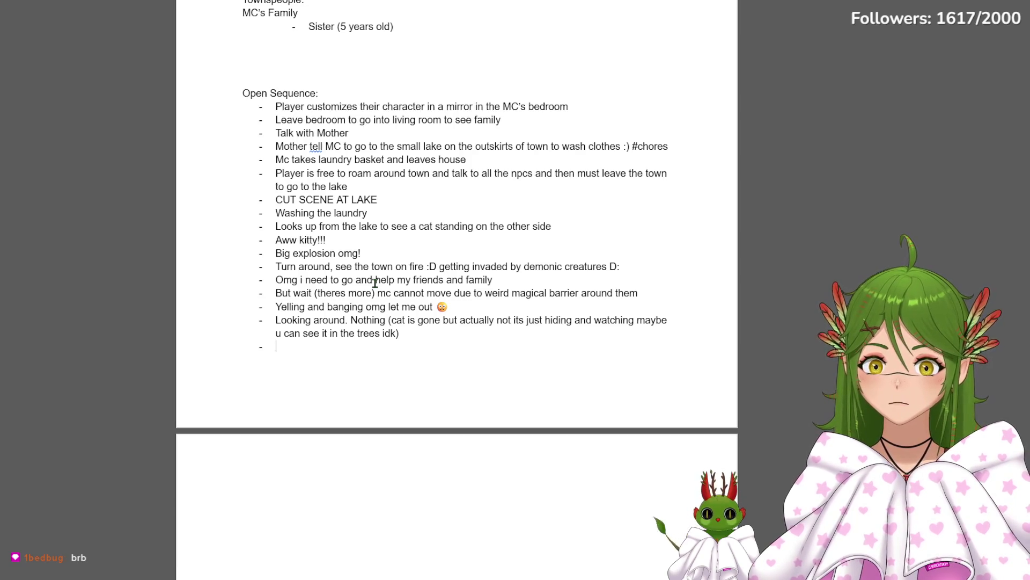
type("literally watching ")
type("get picked")
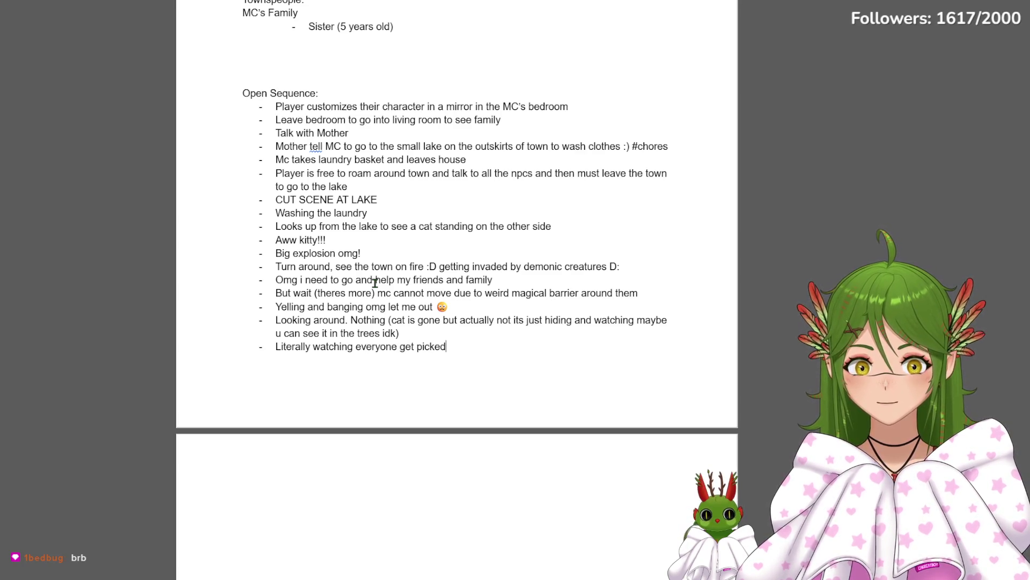
type(" up an")
type("df")
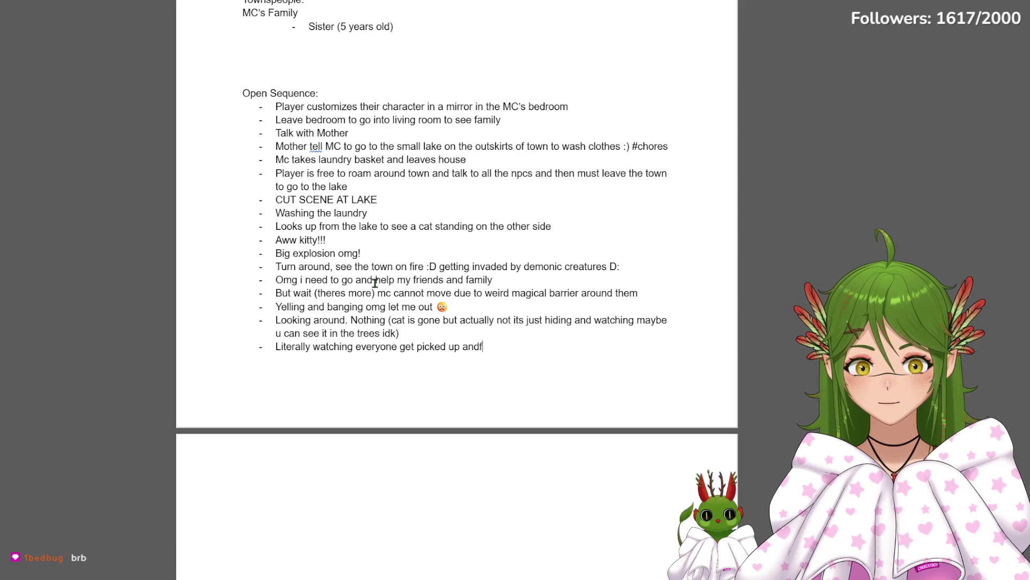
type("flown ")
type("kidnapped")
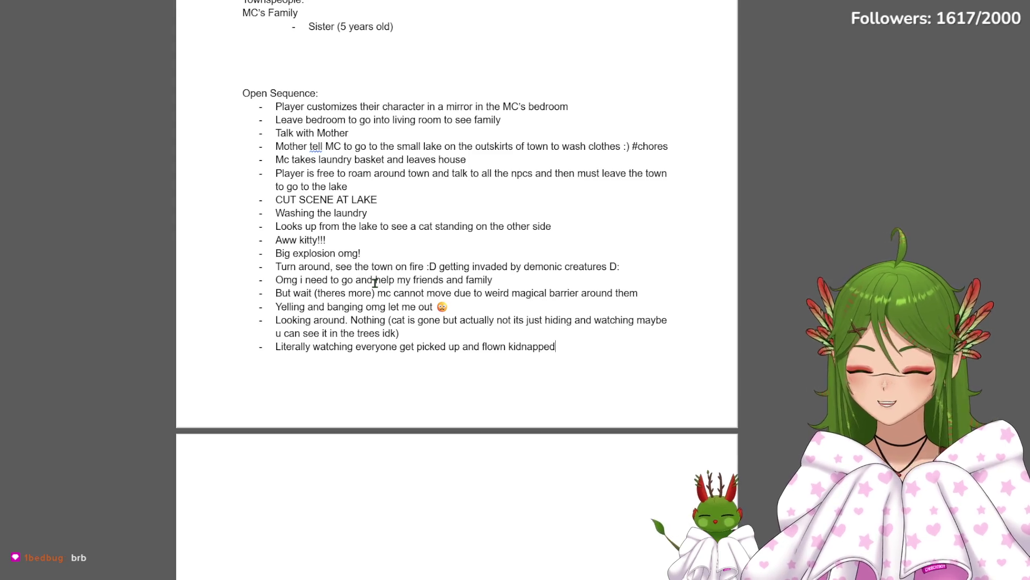
Write 'Literally watching everyone get kidnapped by demons and flown away far far away….' and start a new bullet
key("BackSpace")
key("BackSpace")
key("BackSpace")
key("BackSpace")
key("BackSpace")
key("BackSpace")
type("flown away")
key("BackSpace")
key("BackSpace")
key("BackSpace")
key("BackSpace")
key("BackSpace")
key("BackSpace")
key("BackSpace")
key("BackSpace")
type("kidnapped by demons and flowy ")
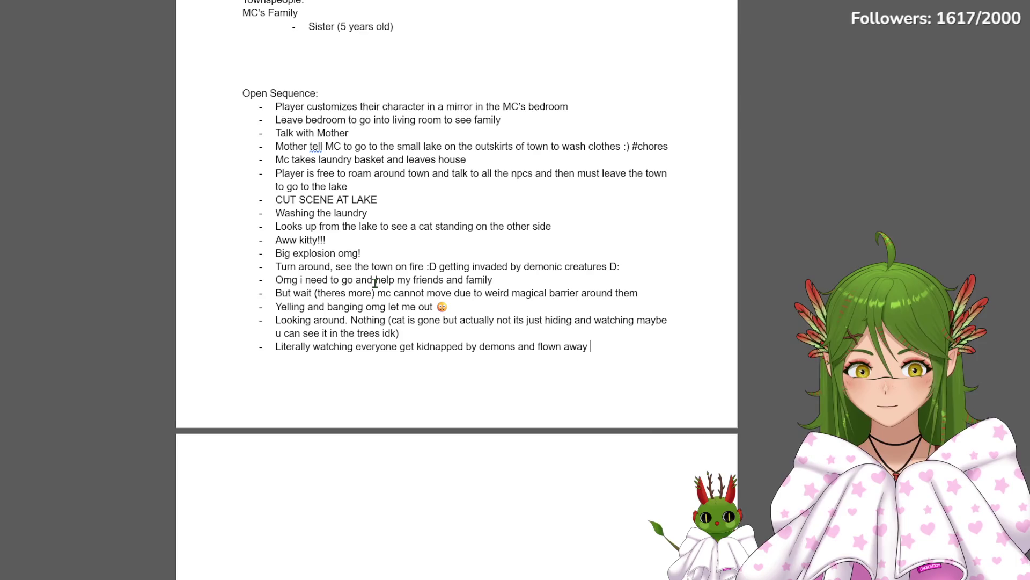
type("far far awa")
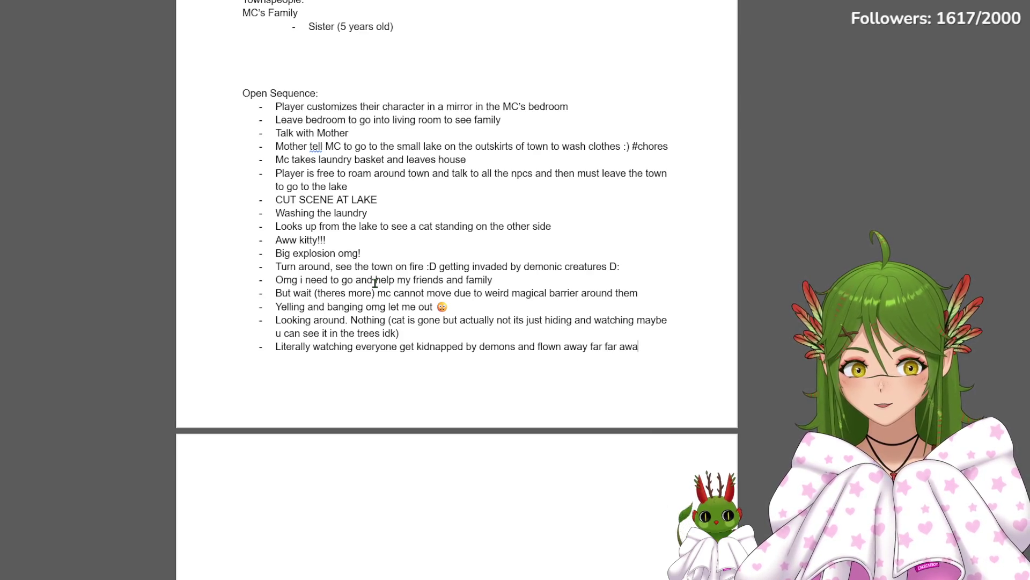
type("y....")
key("Return")
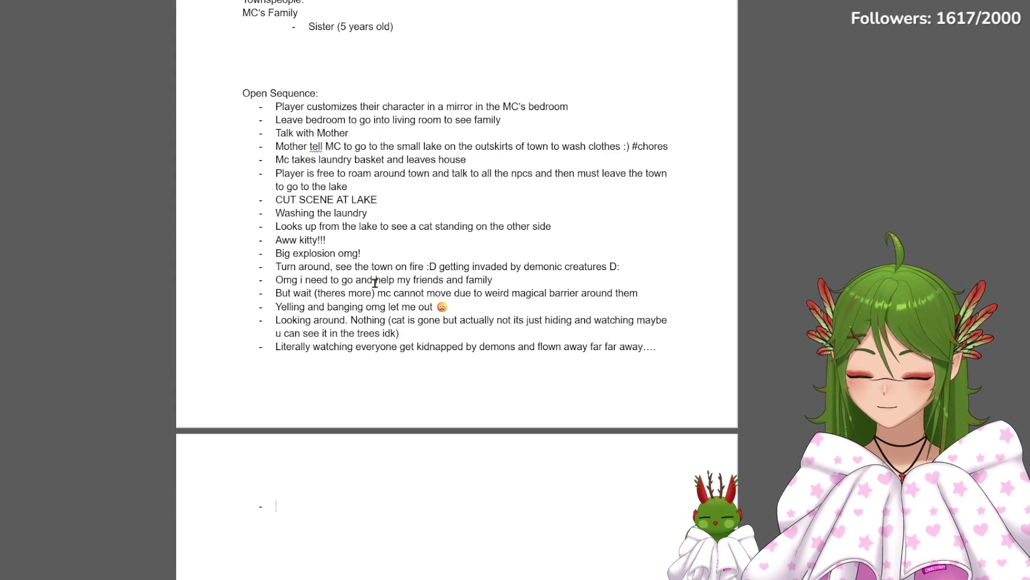
type("Barri")
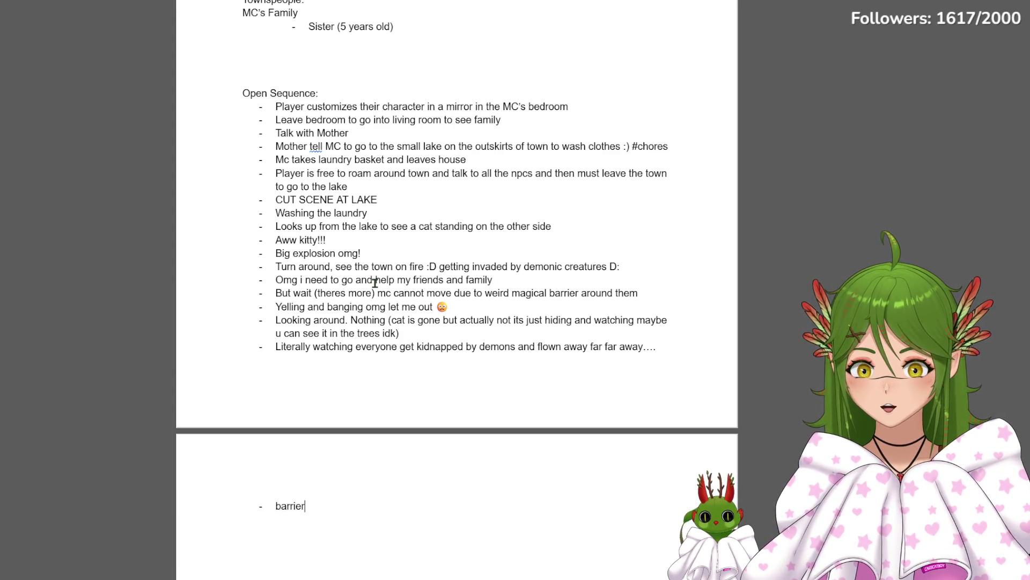
type("er dis")
type("ap")
Write the bullet about the barrier dissipating and finding the mayor, fixing 'dissipates'
key("BackSpace")
key("BackSpace")
type("sipates ")
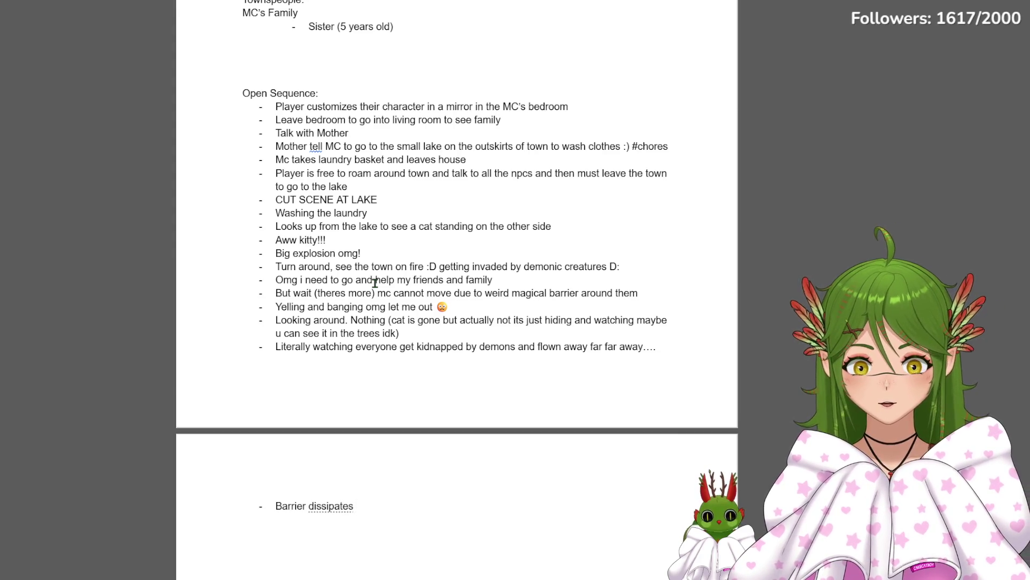
type("and the")
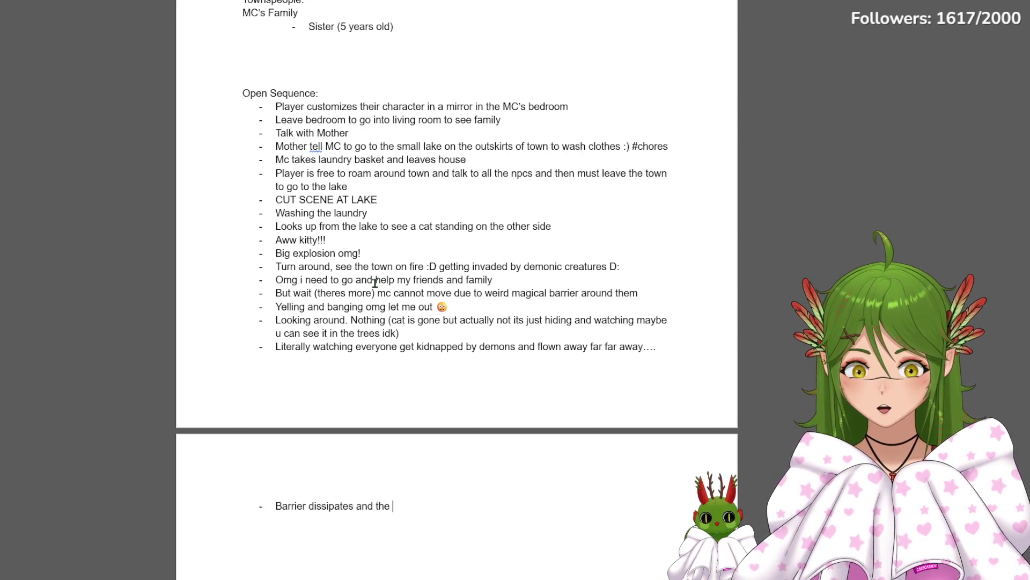
type("mc ru")
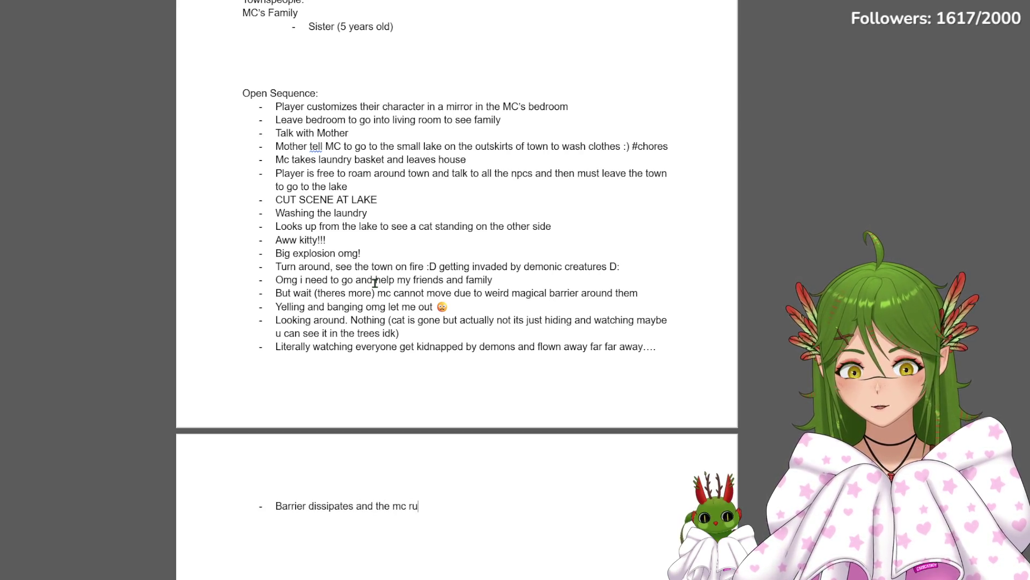
type("ns back trothe vil")
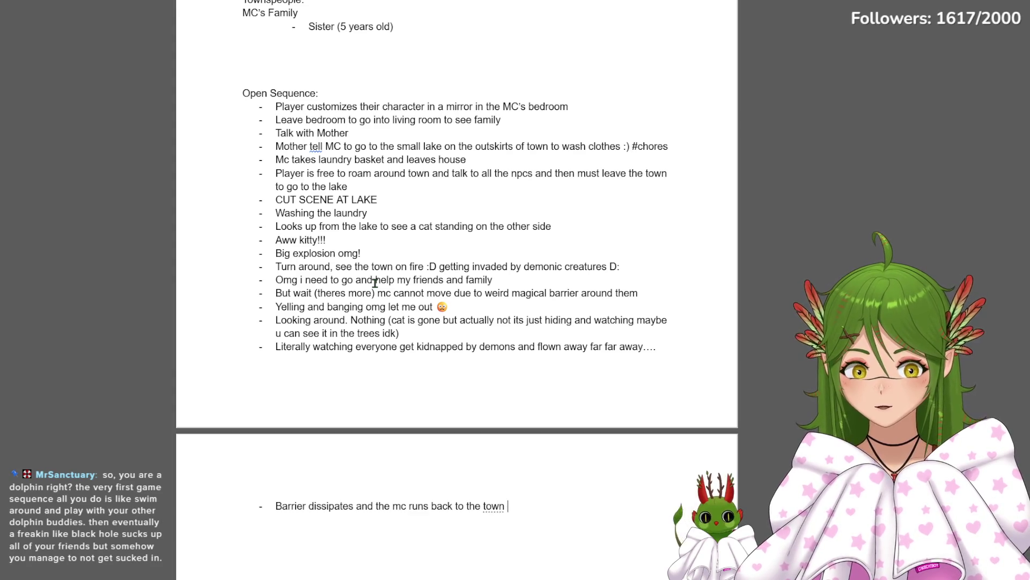
type("to find the mayor on th")
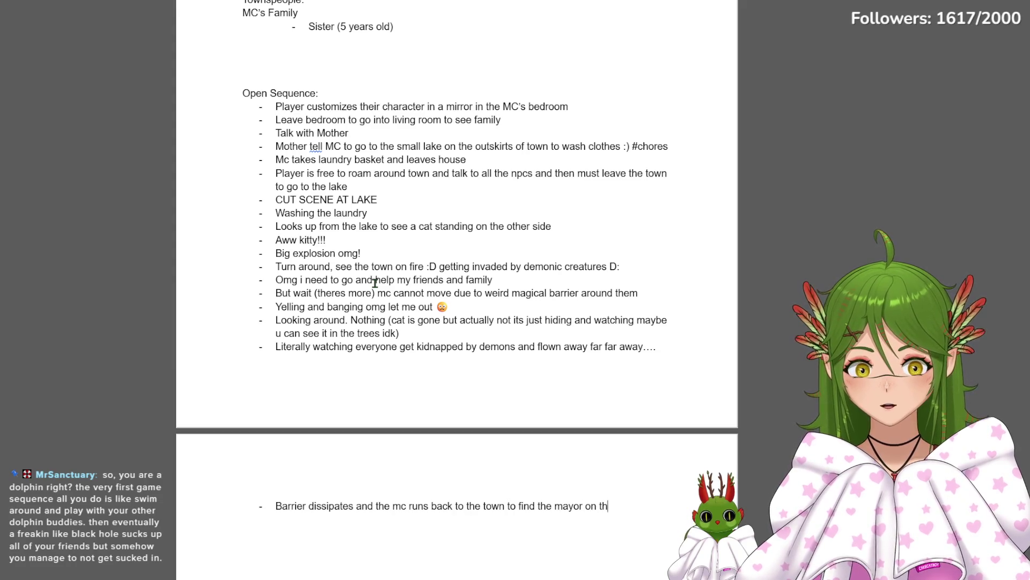
type("e ground")
key("Return")
type("he is l")
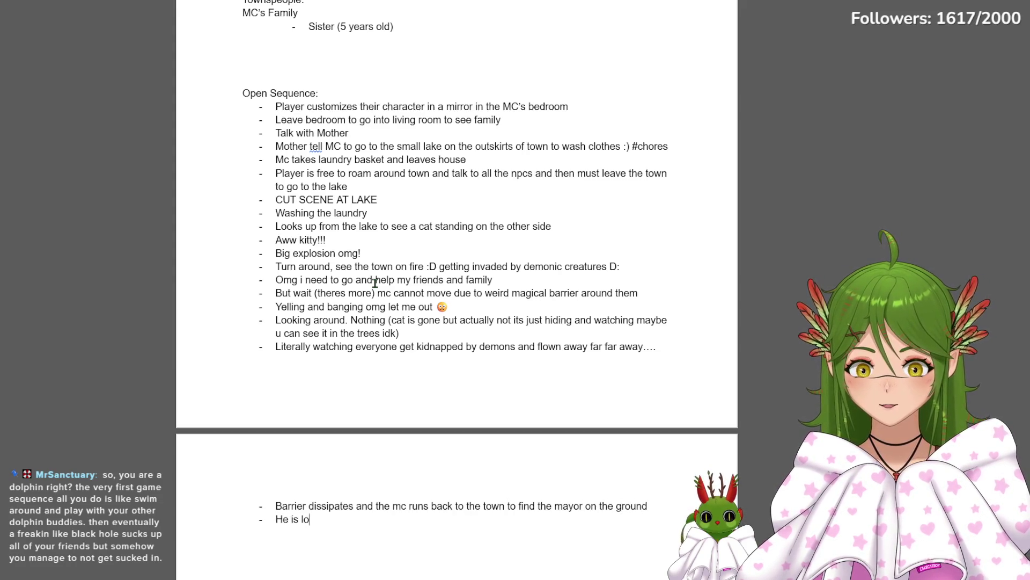
Insert 'kneeling' after mayor and end the failed-devil-deal line with a shocked-face emoji
key("BackSpace")
key("BackSpace")
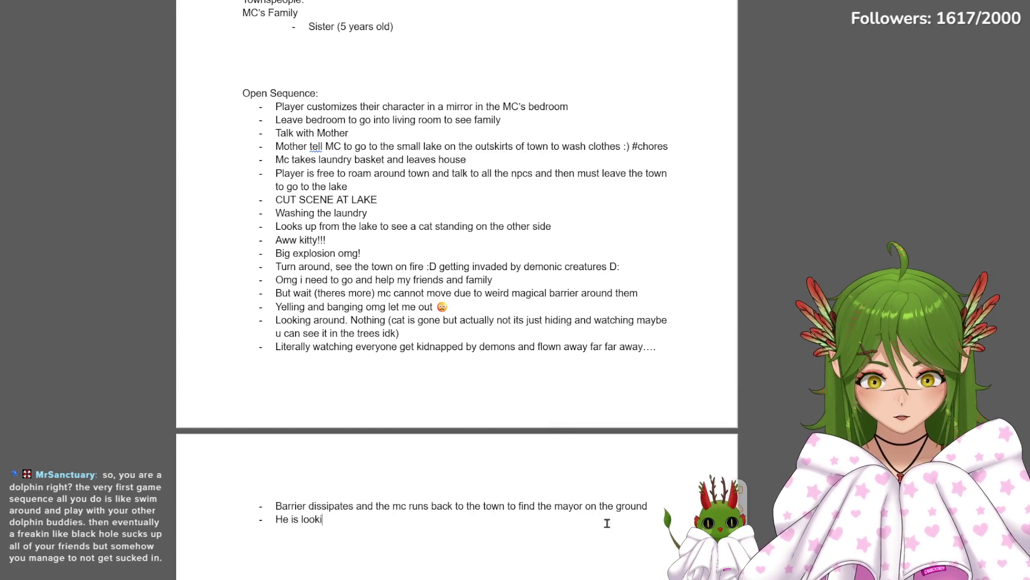
left_click(588, 506)
type("kneeling")
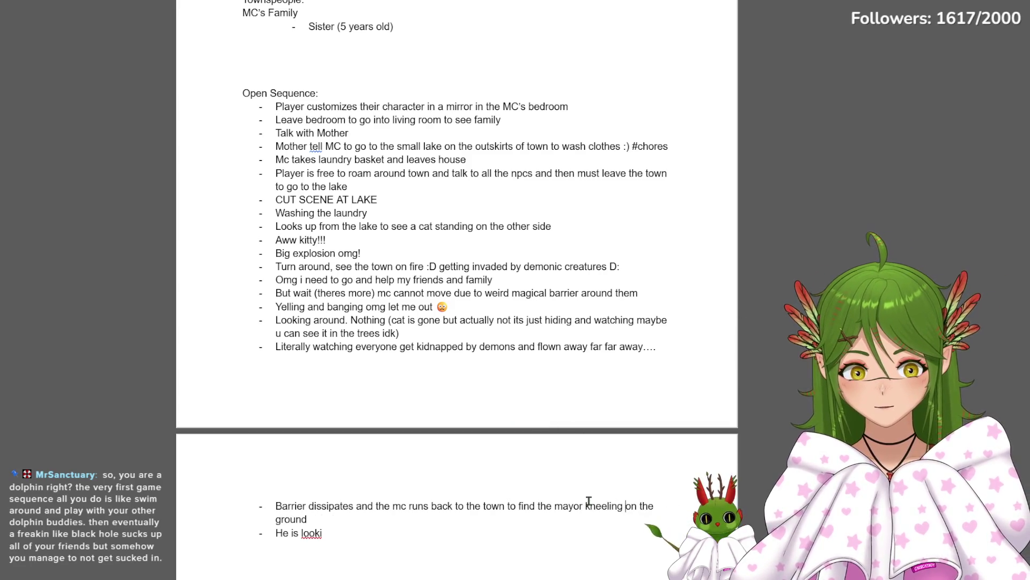
left_click(370, 539)
type("ng at ")
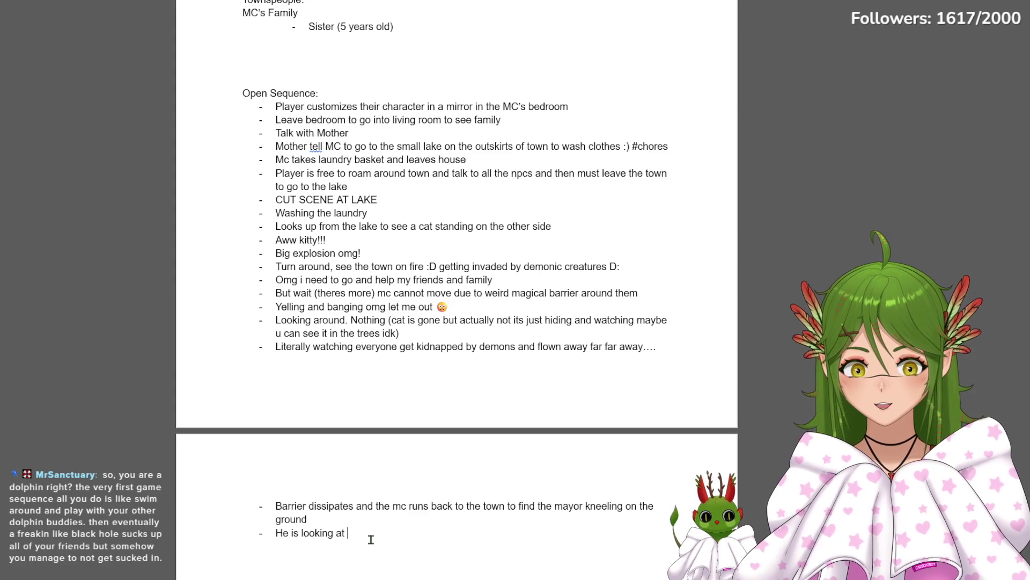
type("his hands and saying “why!” almost l")
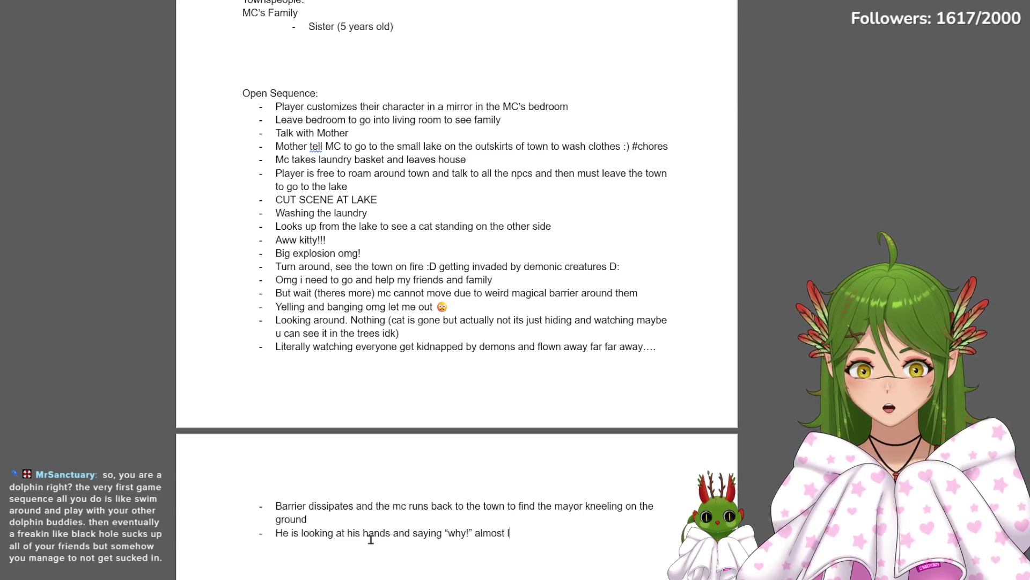
type("ike he is asking why did th")
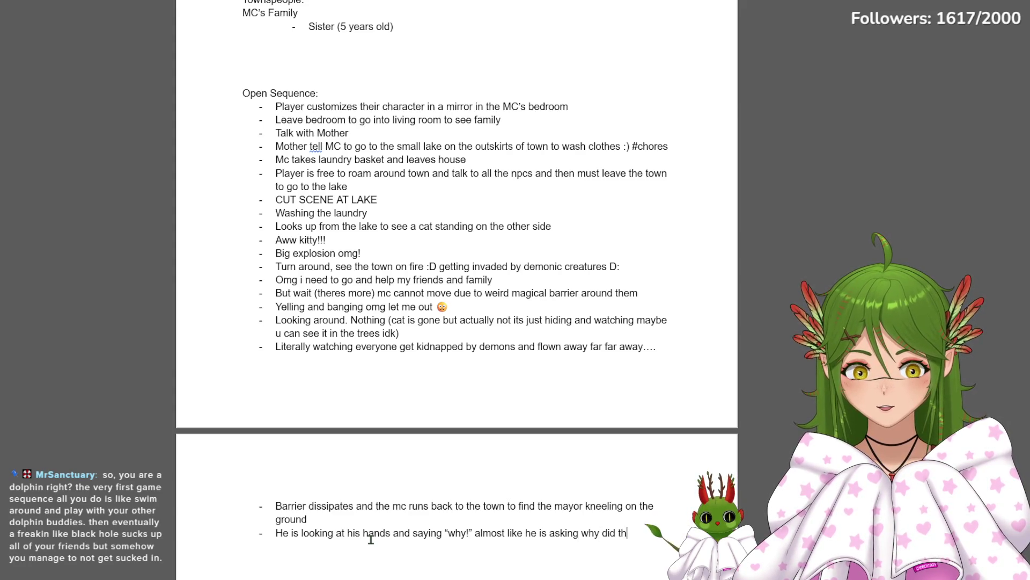
type("to his ")
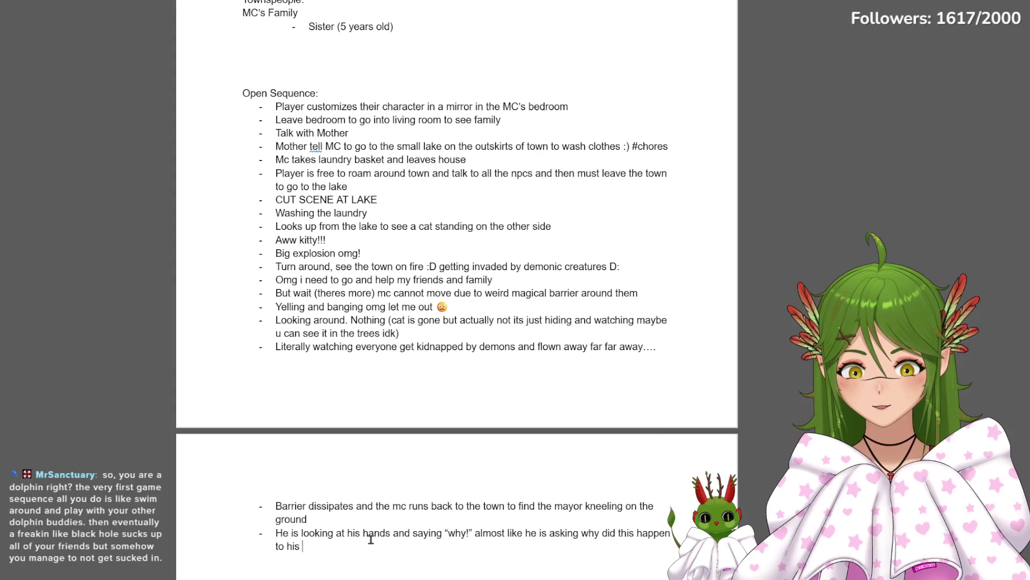
type("town... but")
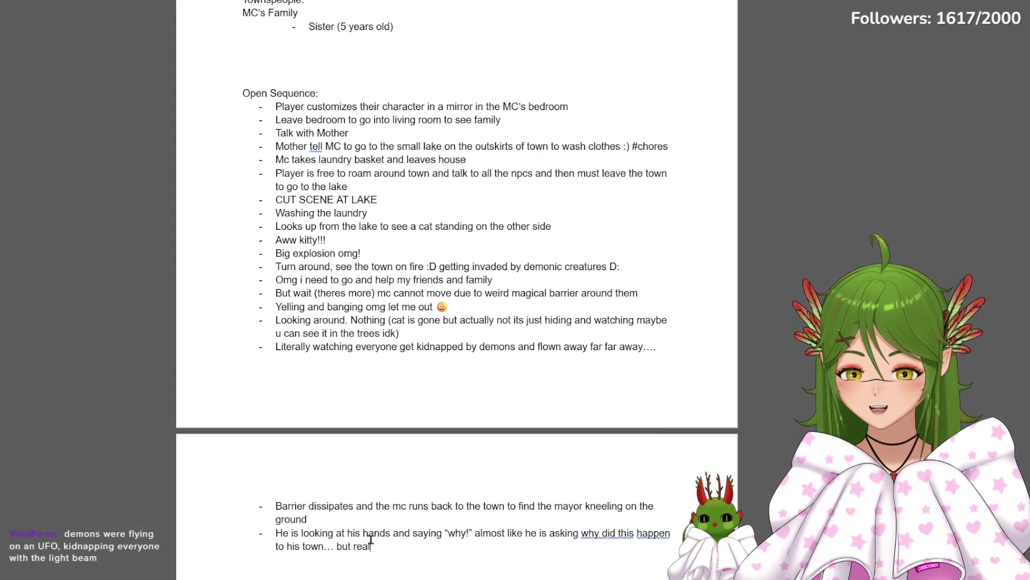
type(".. ")
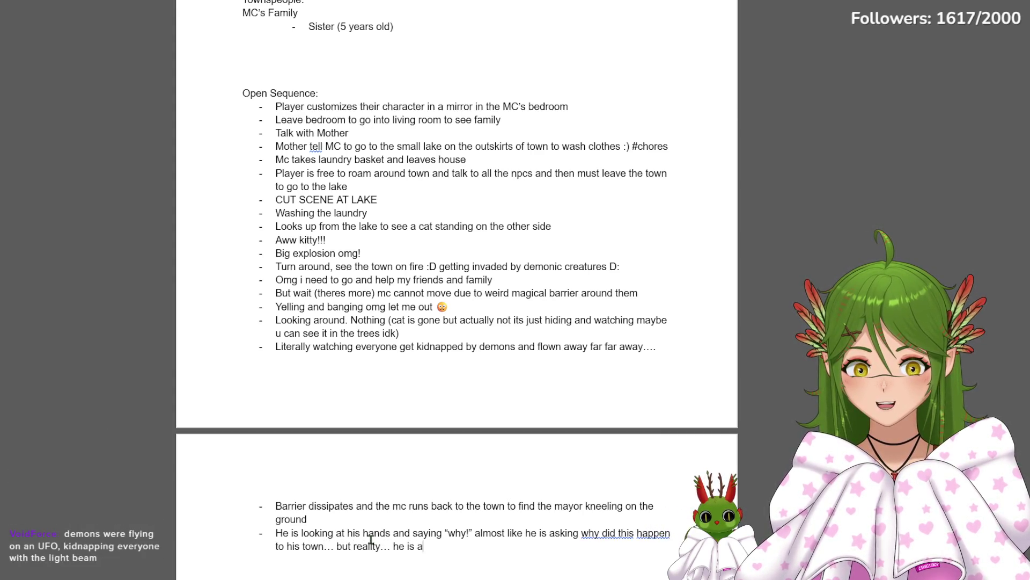
type("why didnt his deal with")
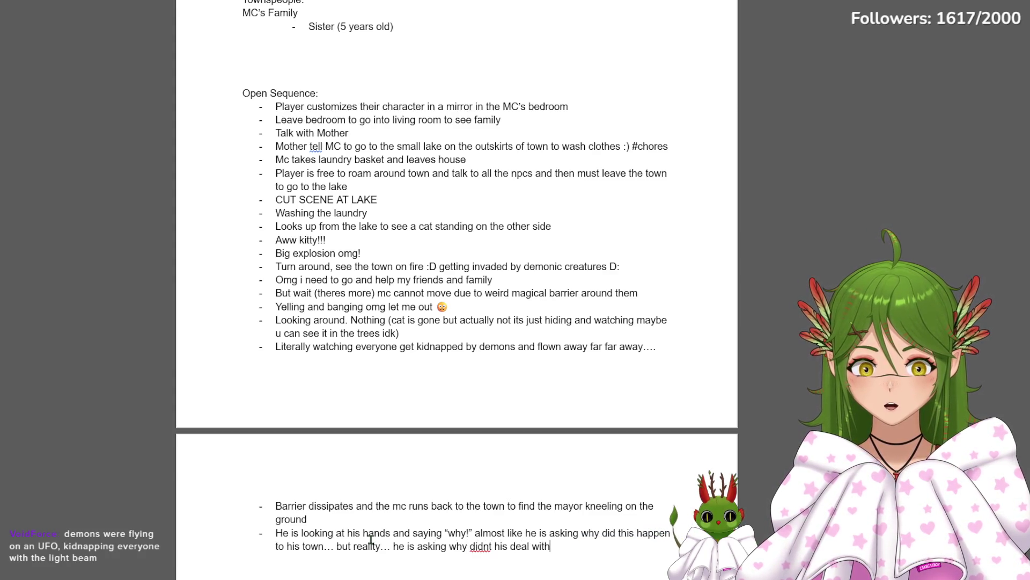
type("vil wotr")
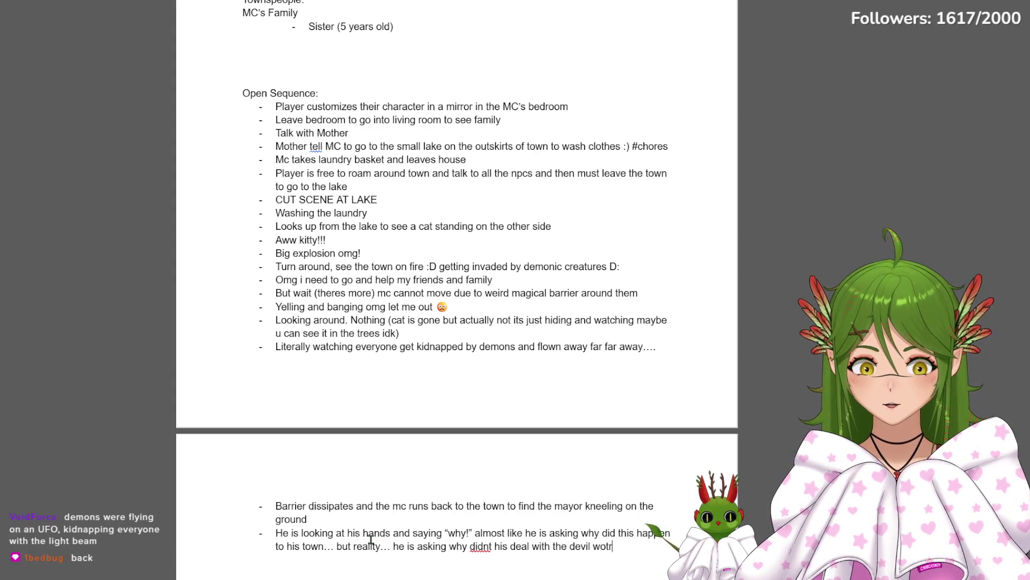
key("super+period")
key("Return")
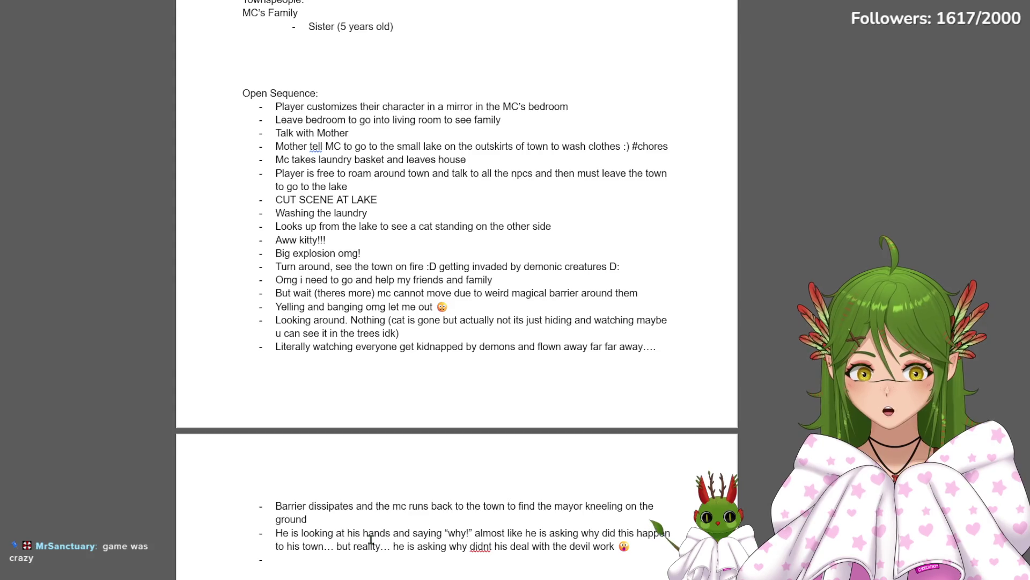
scroll(444, 502, "down", 1)
scroll(445, 503, "down", 3)
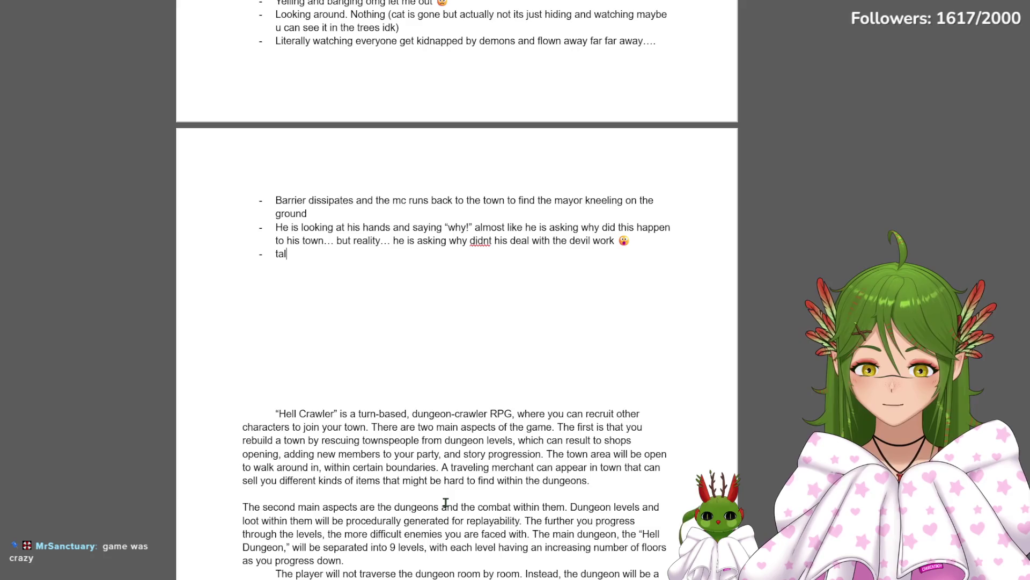
type("k to mayor")
Add the 'Talk to mayor' and lake-cat-appears bullets to the Open Sequence
key("Return")
type("c")
type("There")
key("BackSpace")
key("BackSpace")
type("cat from the lake appears")
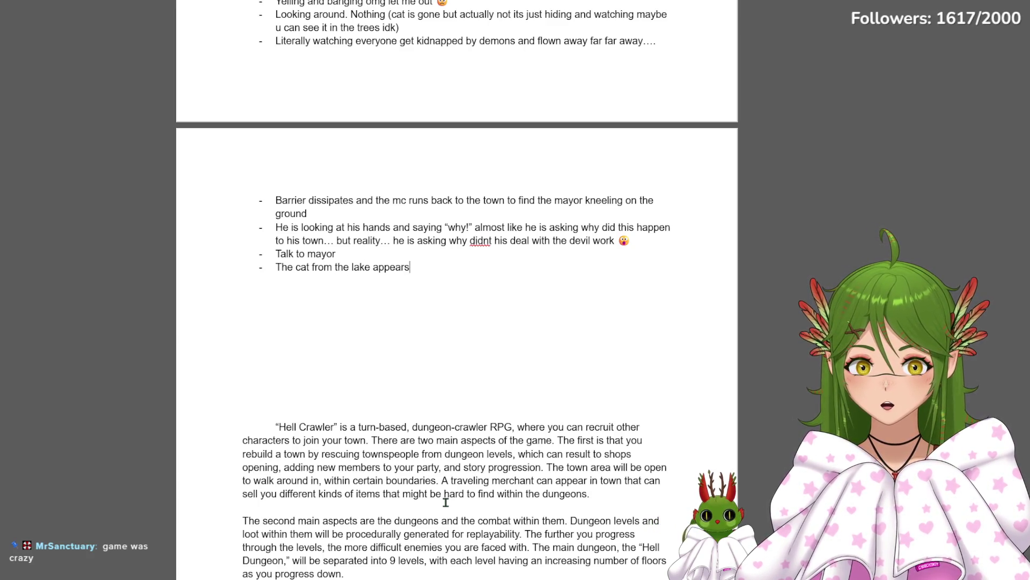
key("Return")
type("The cat………….. Is wearing a hat (wizard hat). And. it talks.")
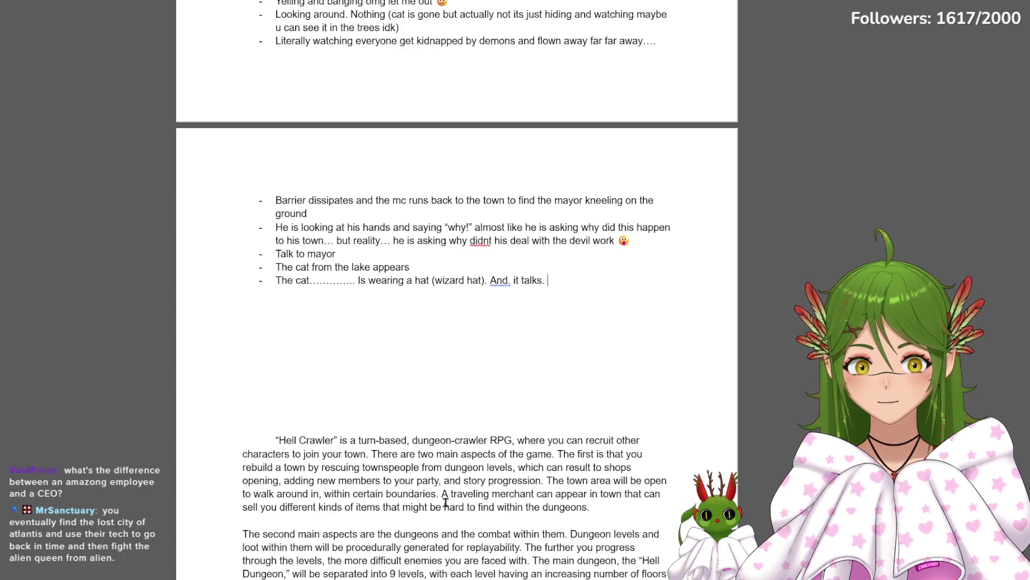
type(" :O")
Write the bullet about the cat wearing a wizard hat and talking with a ':(' face, then start another bullet
key("BackSpace")
type("(")
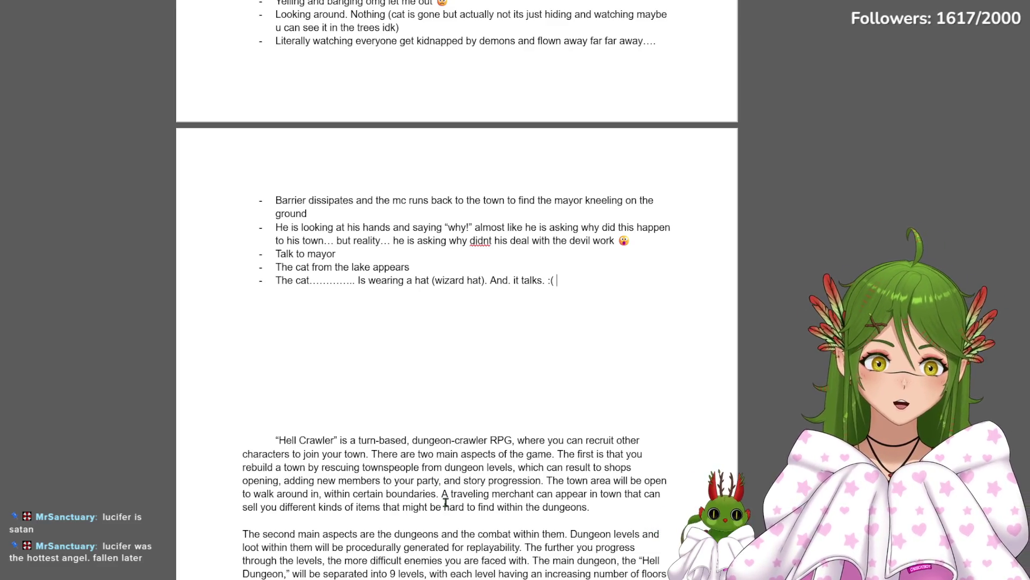
key("Return")
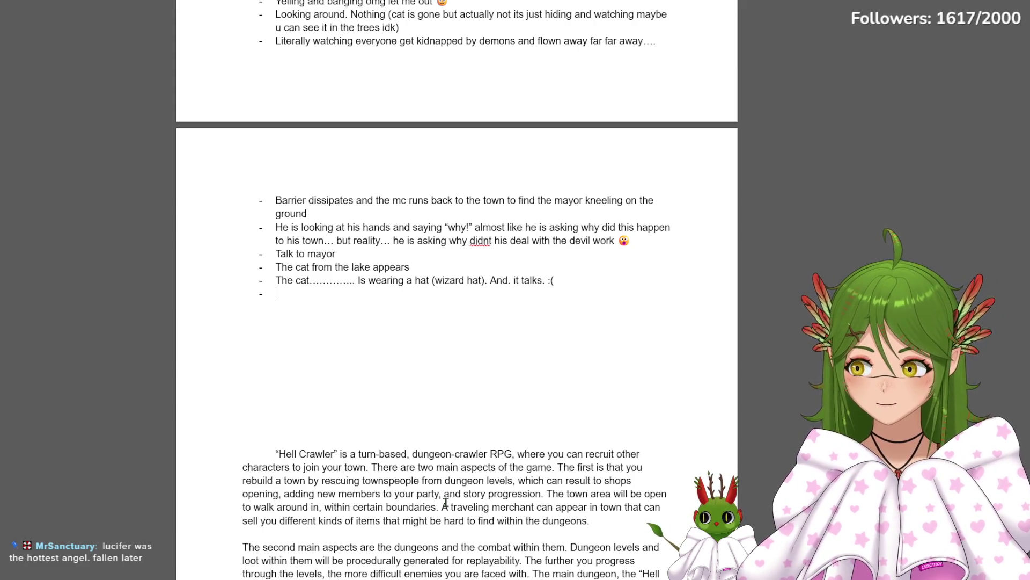
type("The mayor jumps up. And ")
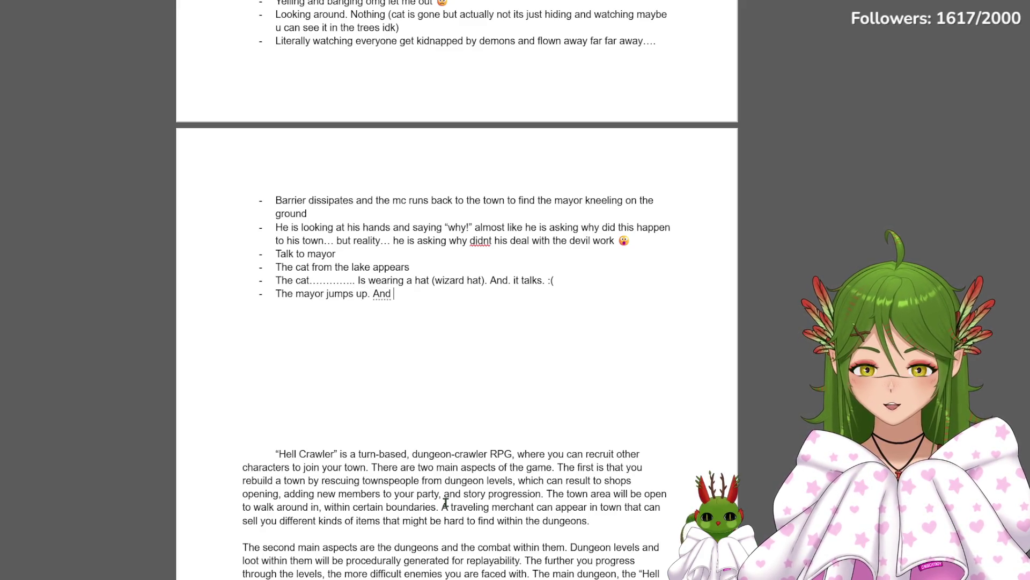
type(".")
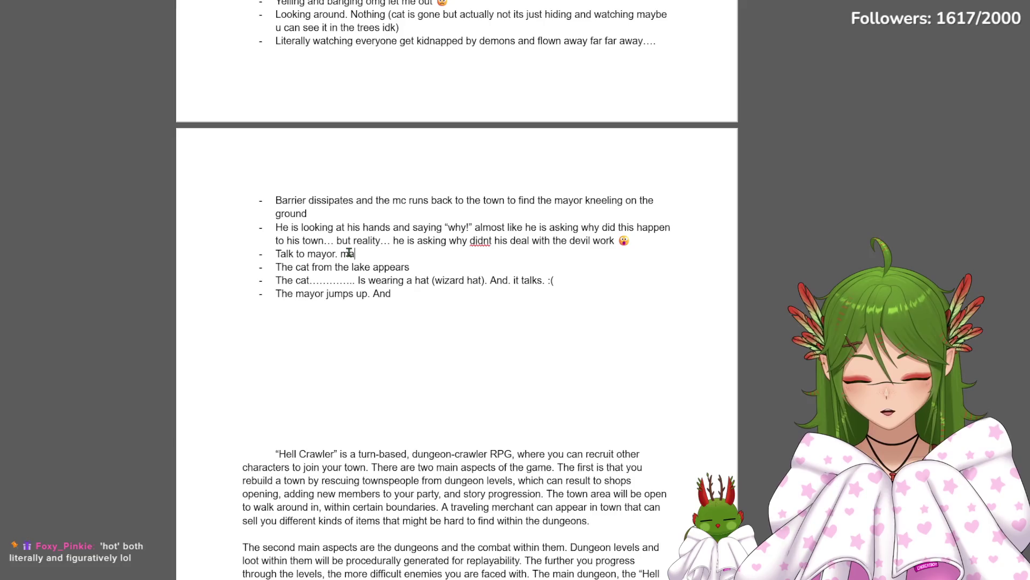
type(" Mayor is surprised ")
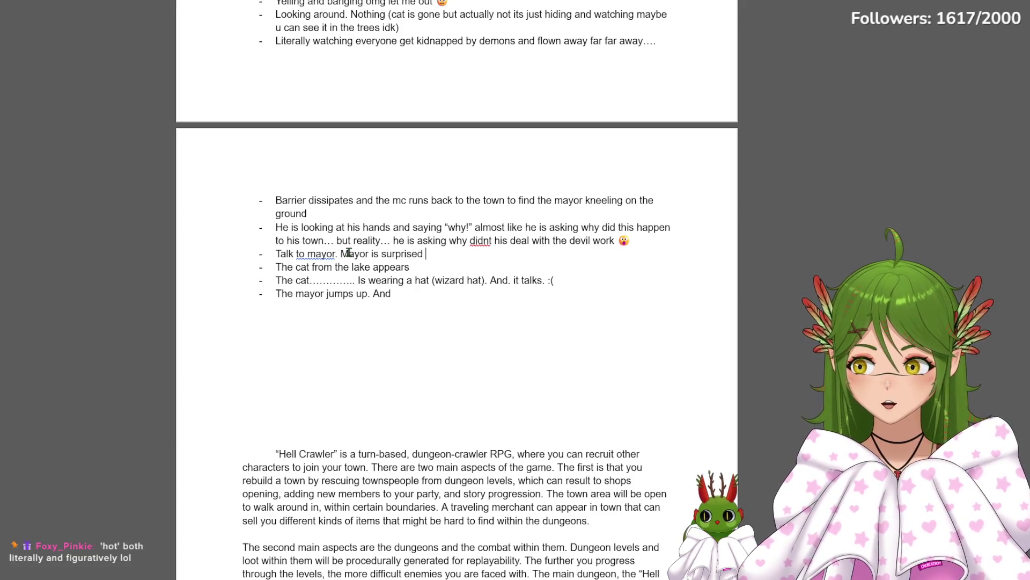
type("to see u alive")
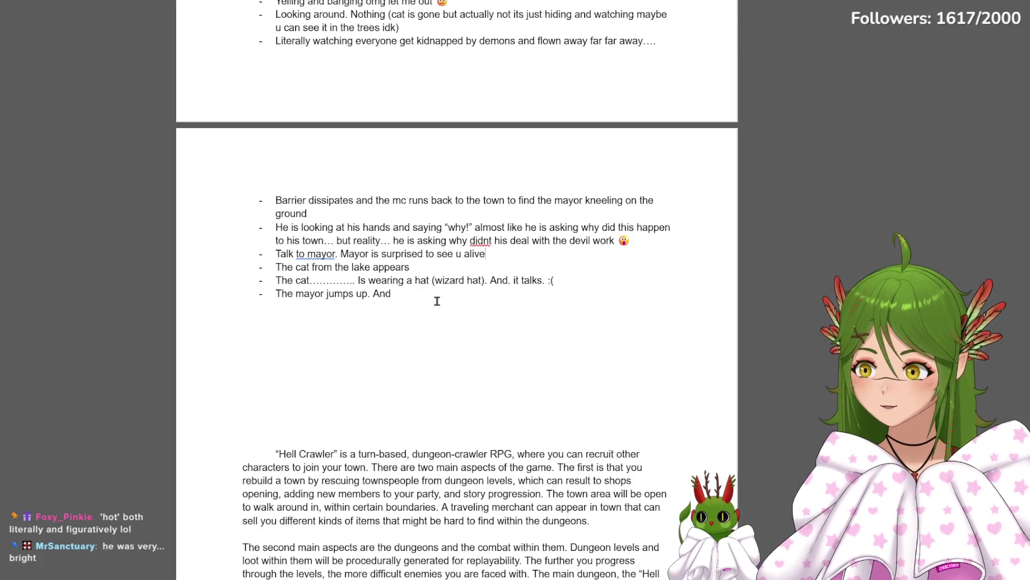
Write bullets: surprised mayor urges saving townspeople, gives a door shield and wood sword, says 'Get in there champ'
left_click(437, 301)
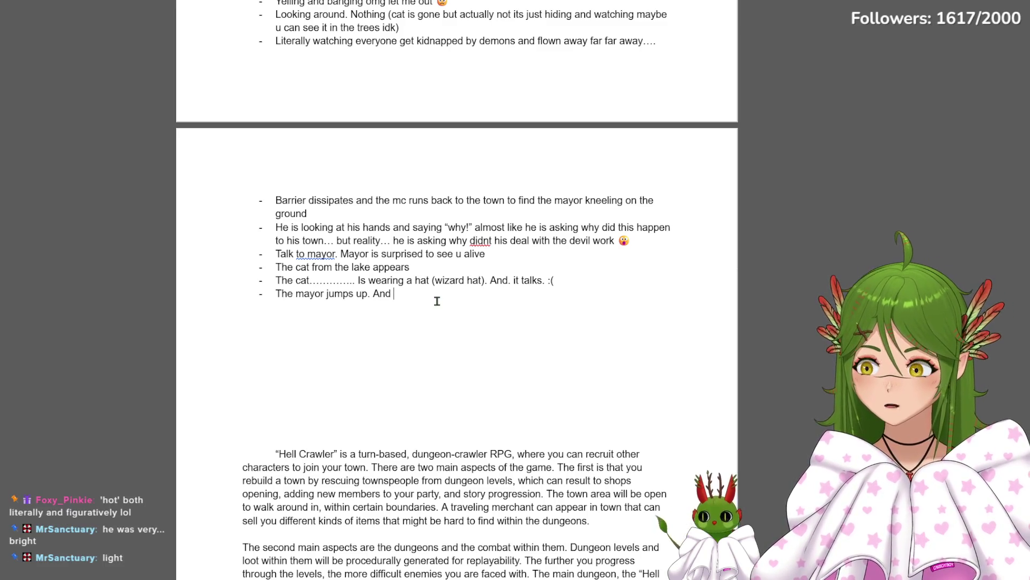
type("he goes.. y")
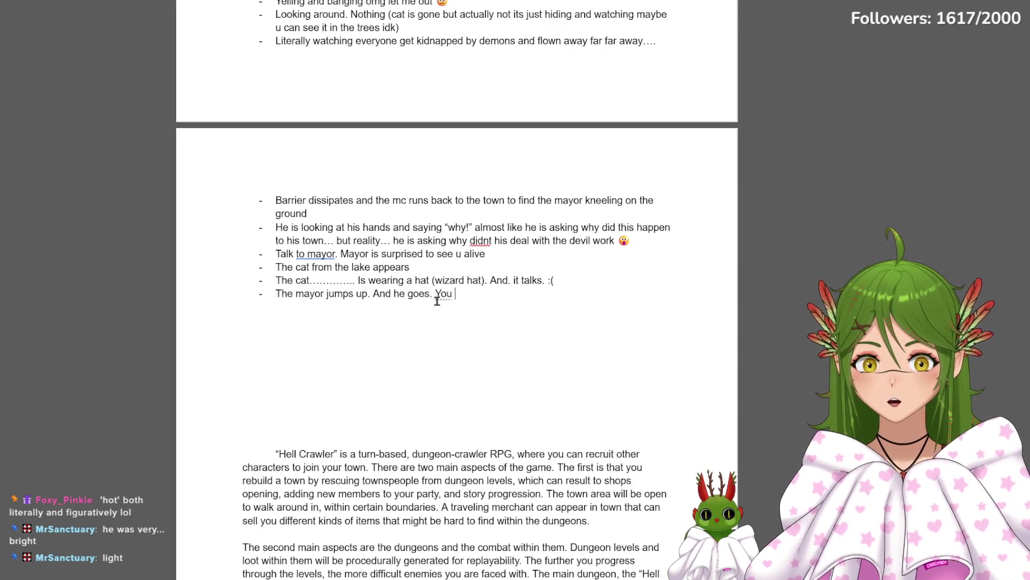
type(" need to savethe towns people")
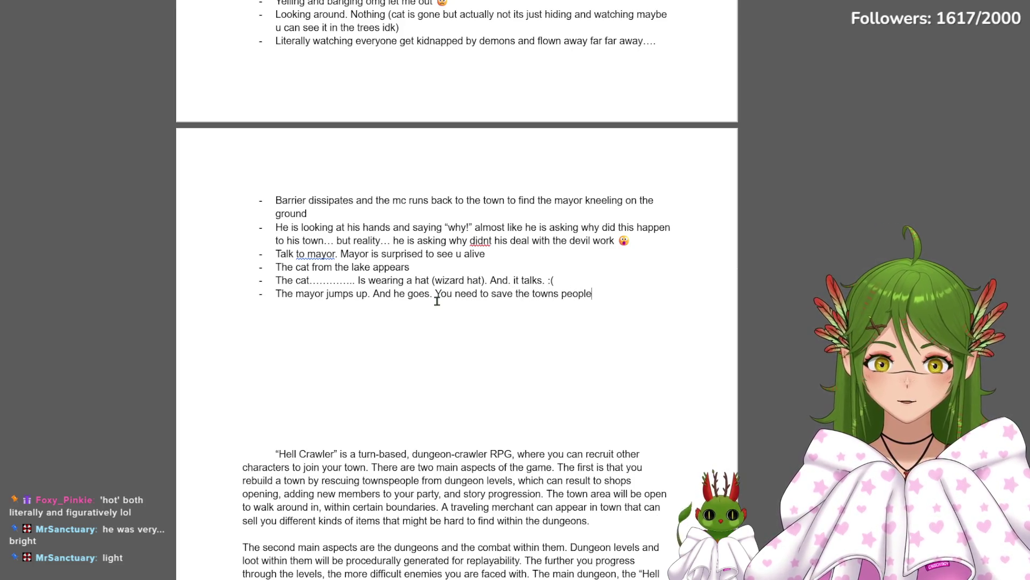
type("!!!!!!!!!!!!!!!!!!!!!!!!!!!!!!!!!!!!!!!!!!!!!!!!!")
type(" And MC is like.. Okay i mean yeah i do want to save them")
key("Return")
type("Mayor gives the player a piece of a door as a shield")
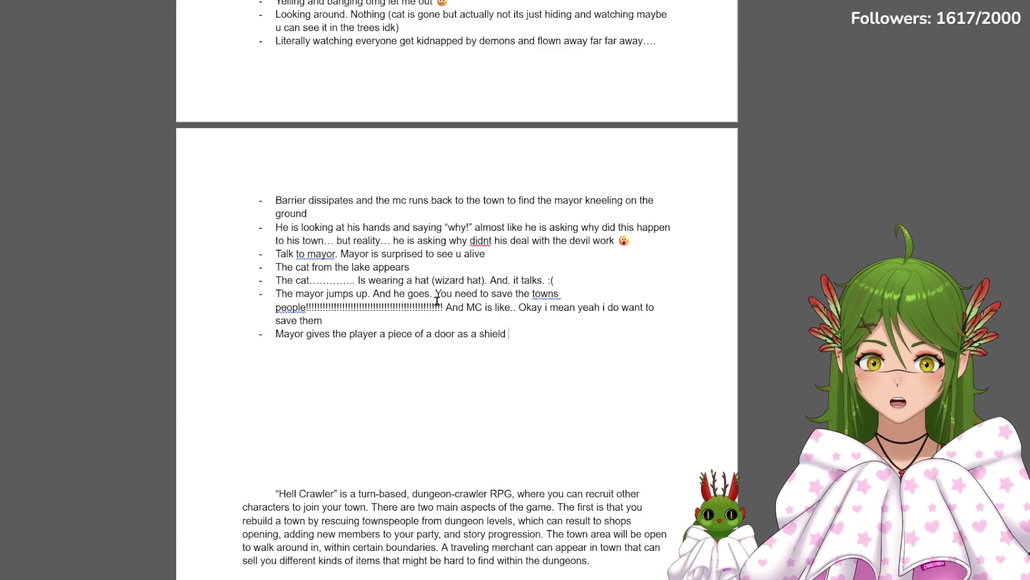
type("and a piece of")
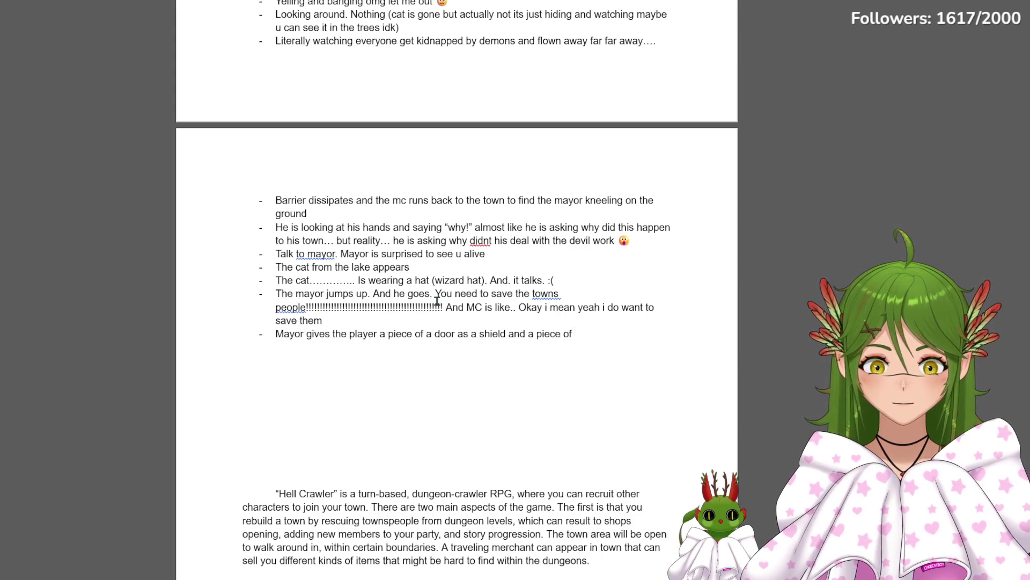
type(" wood from z")
type("ouse as sword")
key("Return")
type("gere champ")
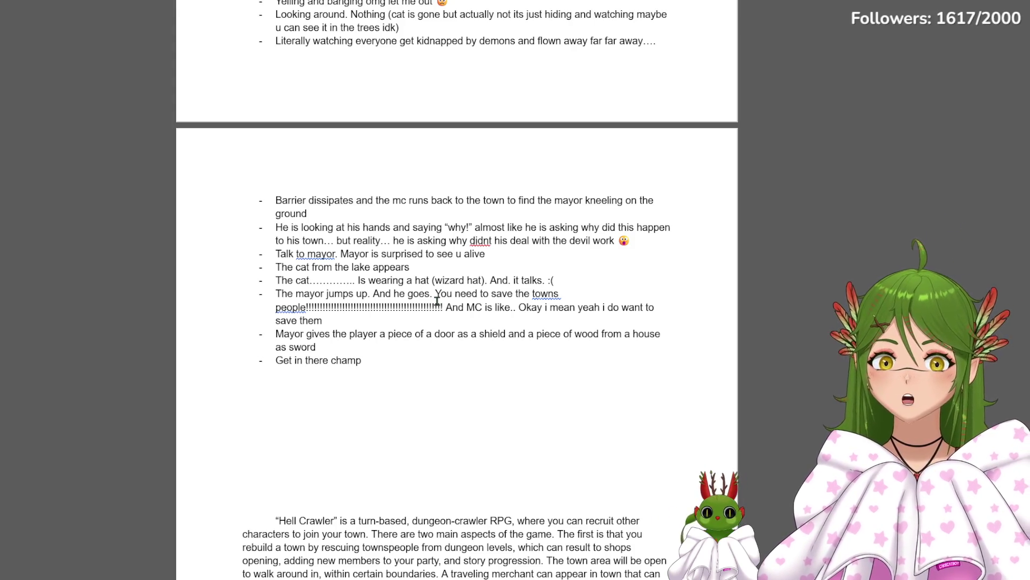
type("(aka go to the evil dungeon")
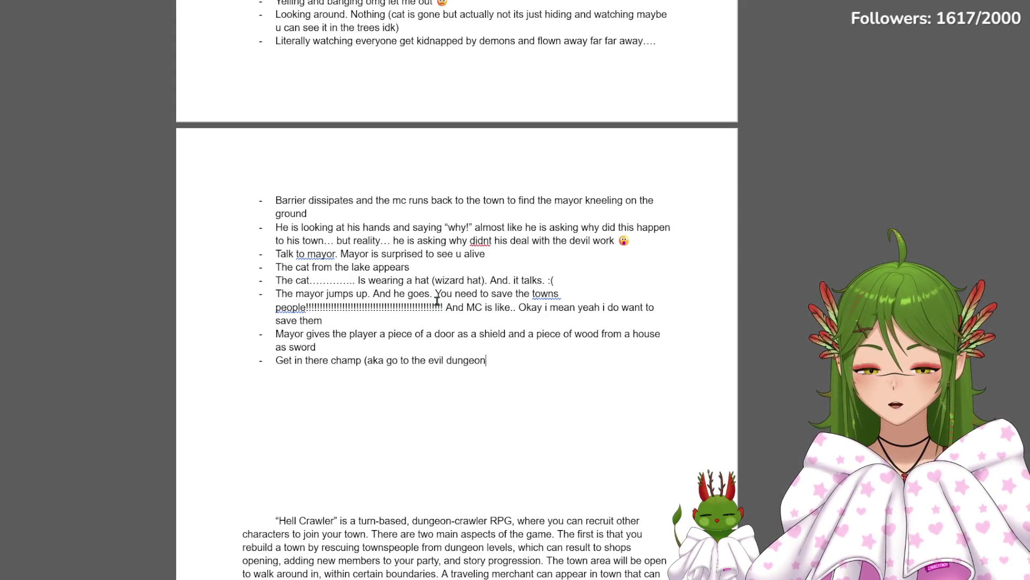
type(" where everyone was kidnapped")
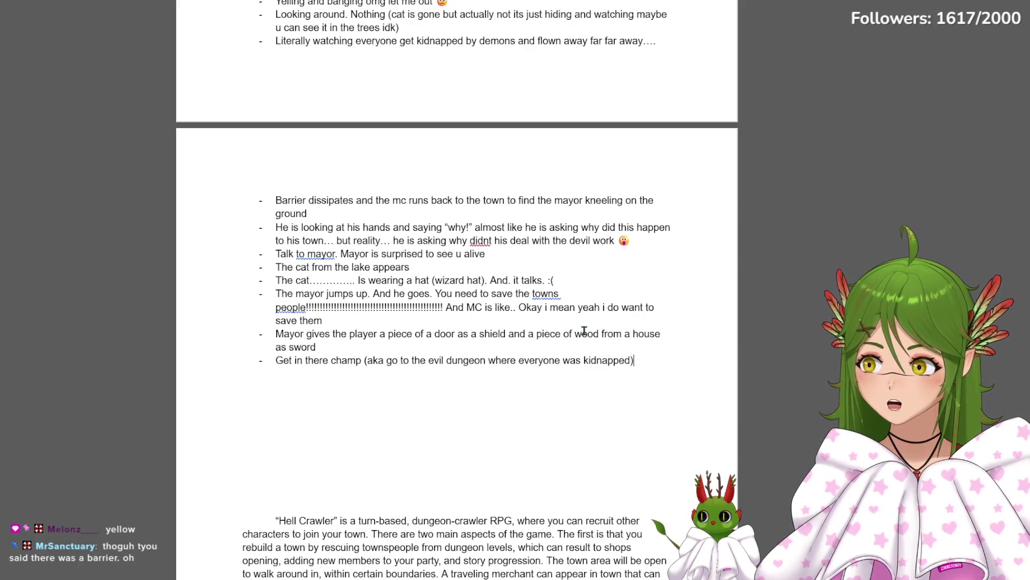
scroll(349, 293, "up", 4)
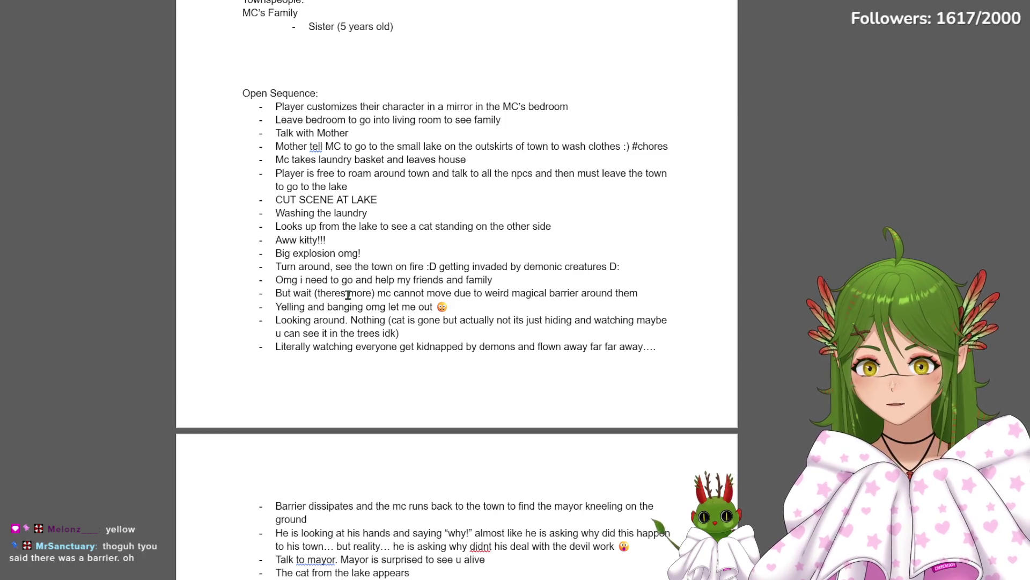
scroll(510, 281, "down", 5)
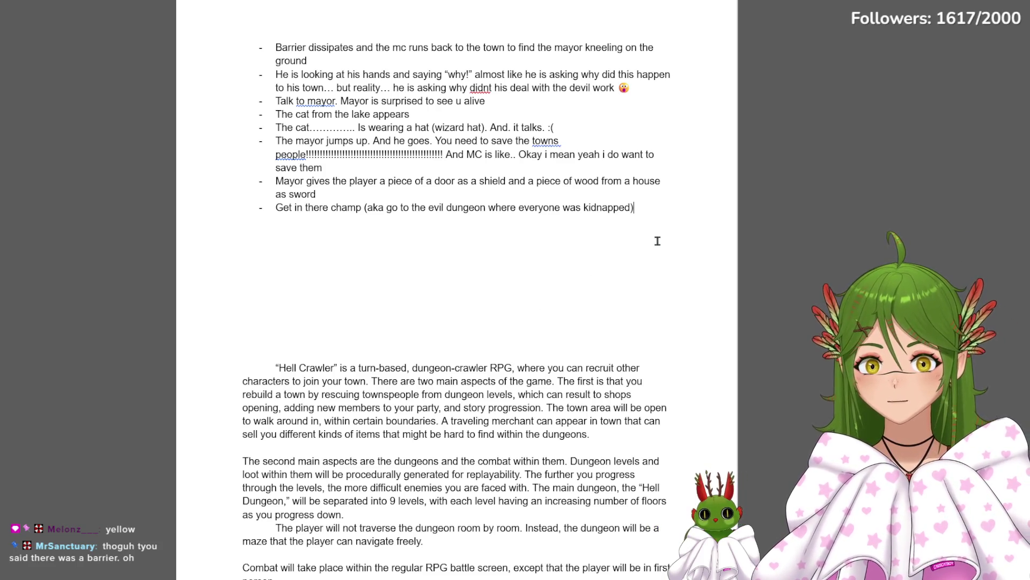
Start a new empty bullet below the 'Get in there champ' line
key("Return")
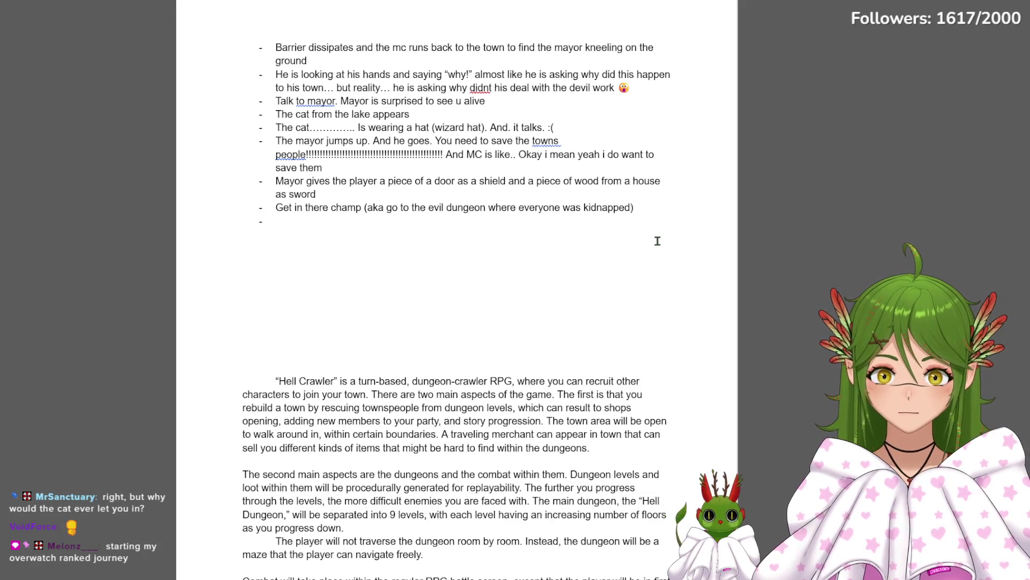
type("first turn")
Write the bullet 'First tutorial level: first level of hell dungeon' and end the list with a plain line
key("BackSpace")
key("BackSpace")
type("ial level: f")
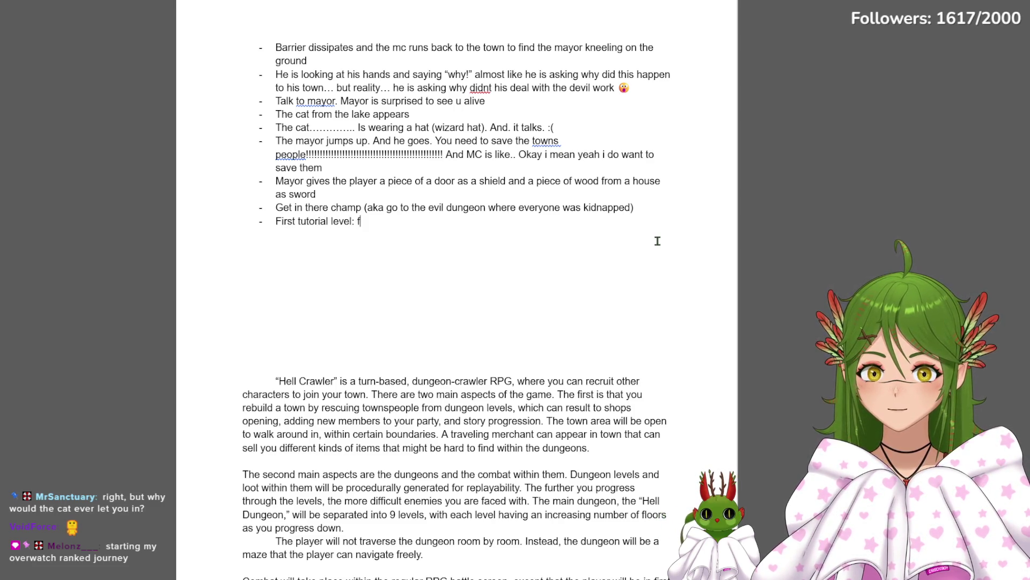
type(" leve")
key("BackSpace")
key("BackSpace")
key("BackSpace")
key("BackSpace")
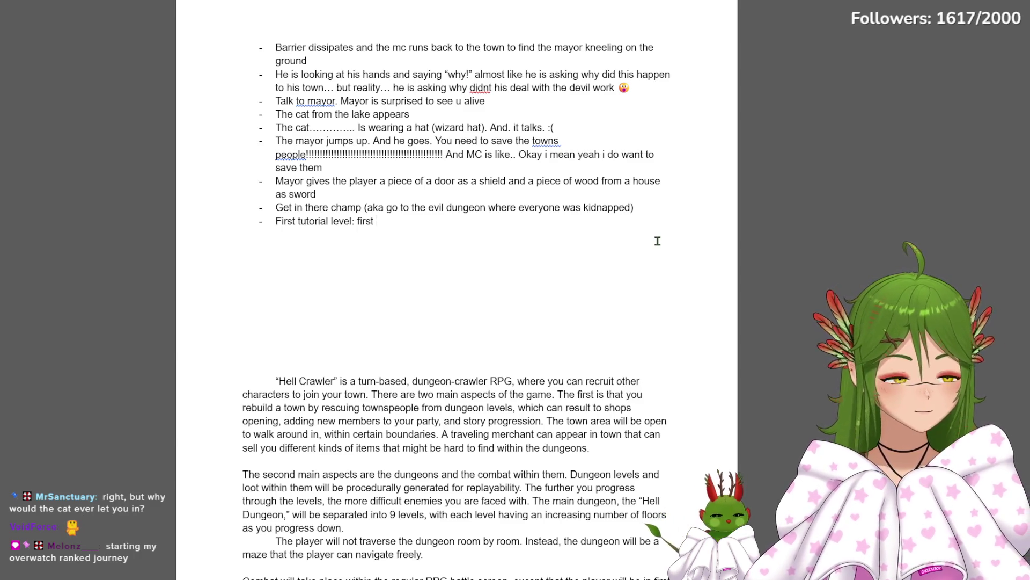
type("level of")
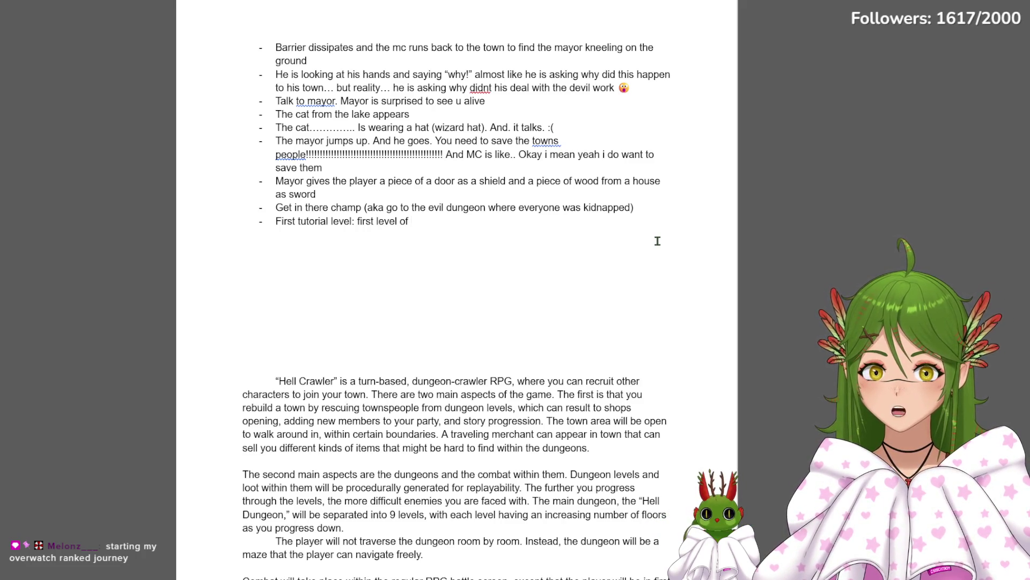
type("hell")
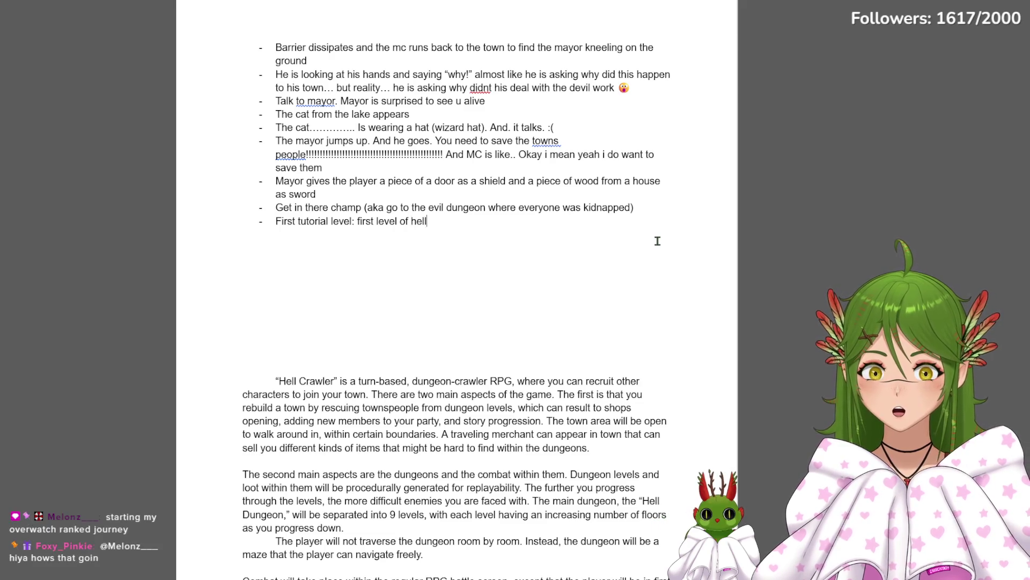
type(" dungeon")
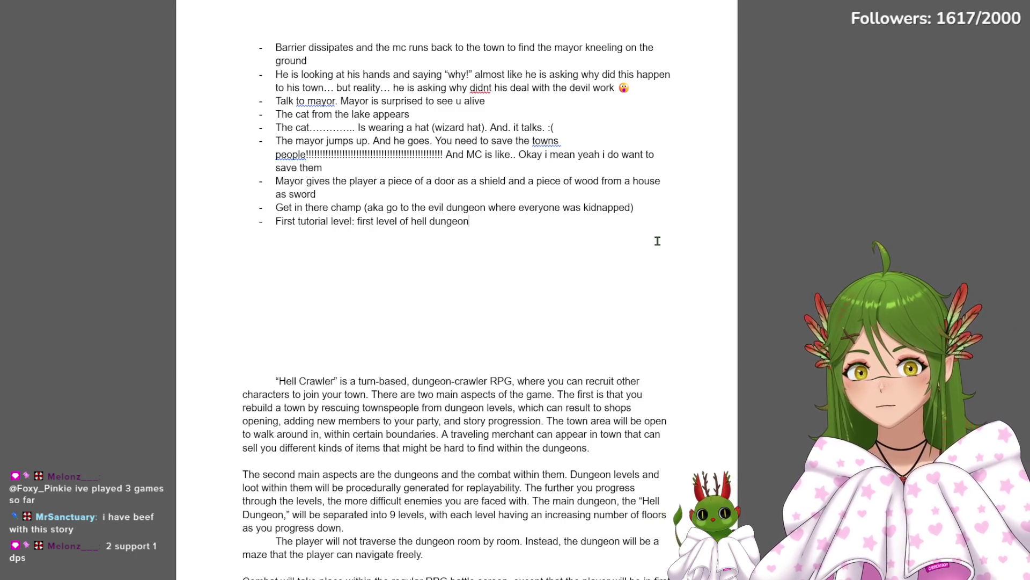
key("Return")
key("Return")
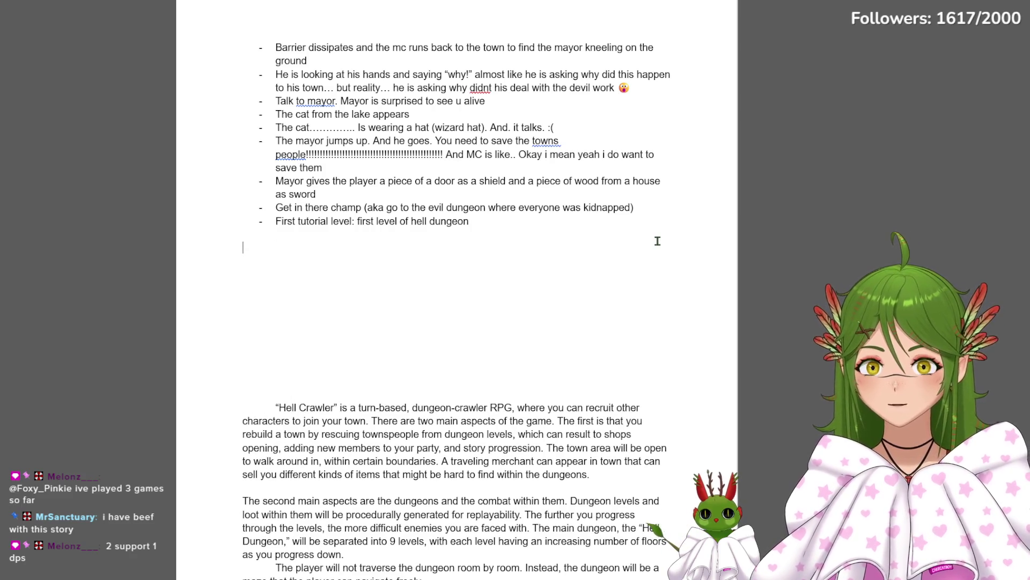
scroll(582, 230, "up", 10)
scroll(561, 274, "down", 5)
scroll(561, 274, "up", 5)
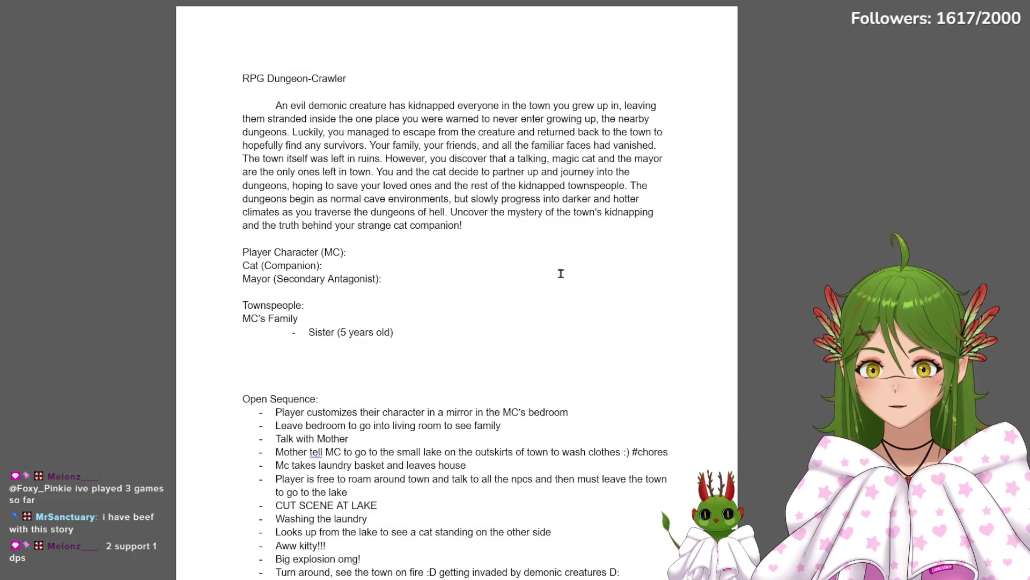
Add a 'Childhood Friends' label below Sister and a colon after 'MC's Family'
left_click(423, 340)
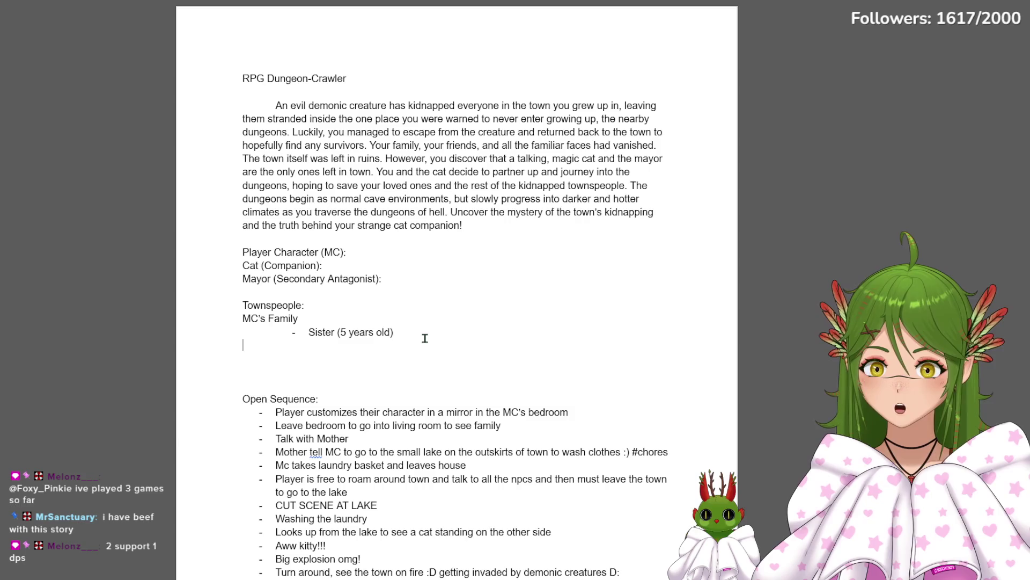
left_click(325, 317)
left_click(273, 346)
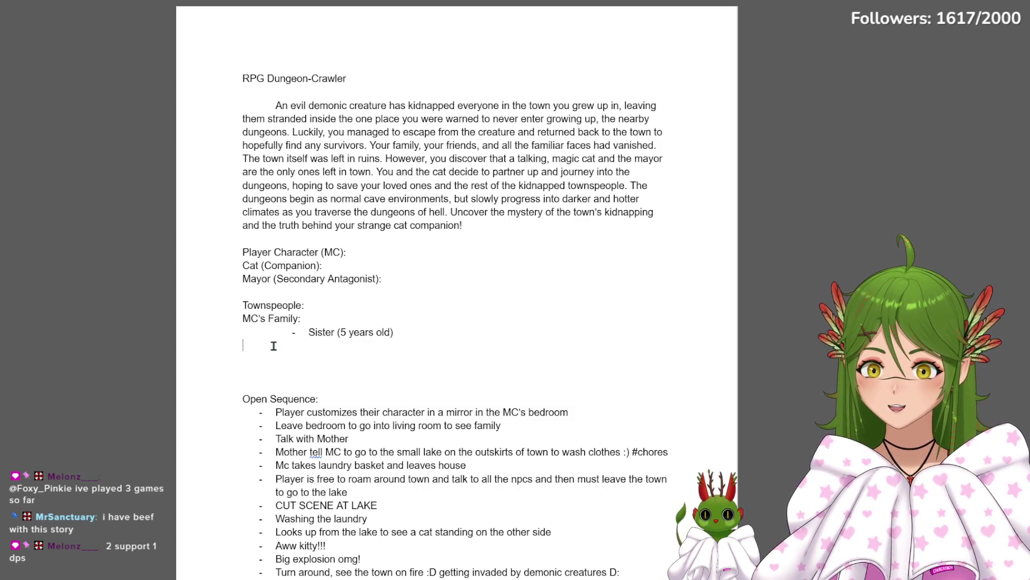
type("M")
key("BackSpace")
type("ood Friend")
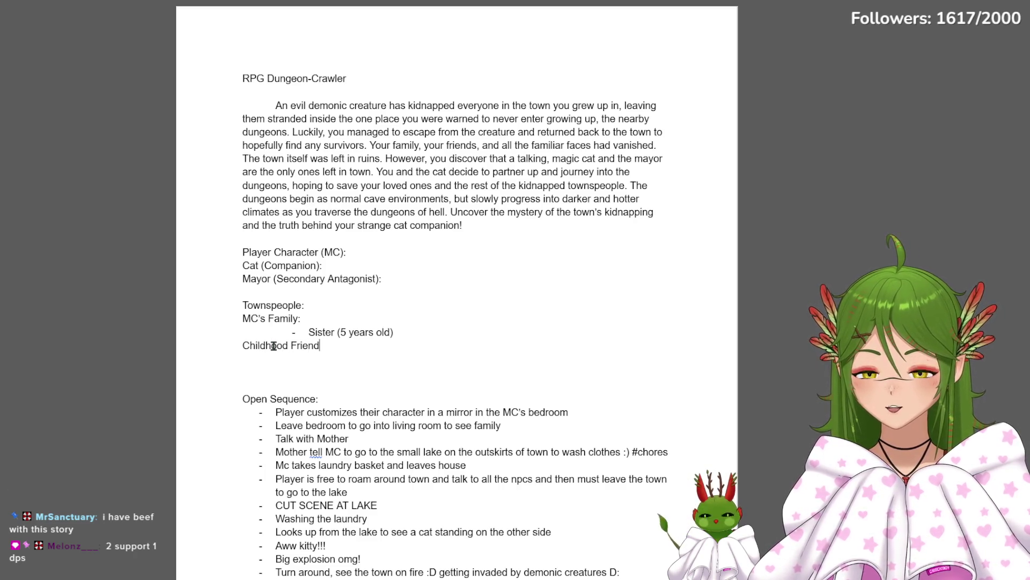
type("s")
key("Return")
type("- ")
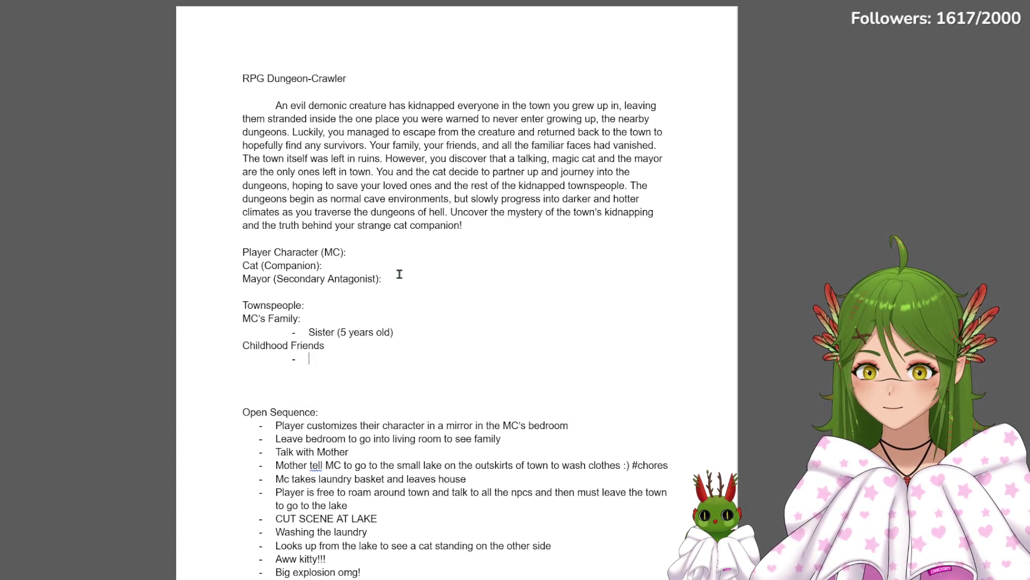
type("1")
List five placeholder dash bullets 1 through 5 under Childhood Friends
key("Return")
type("2")
key("Return")
type("3")
key("Return")
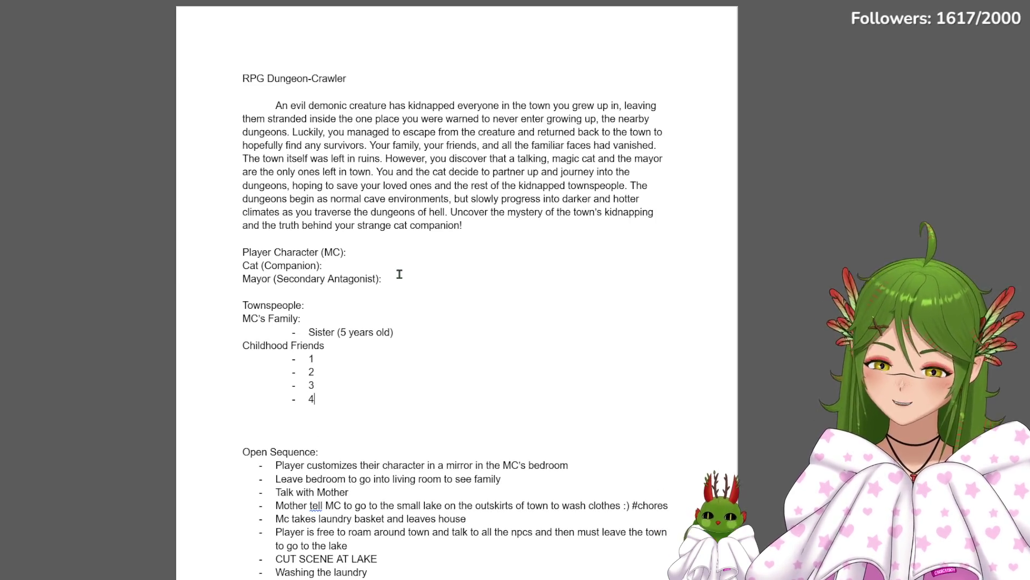
key("Return")
type("5")
key("Return")
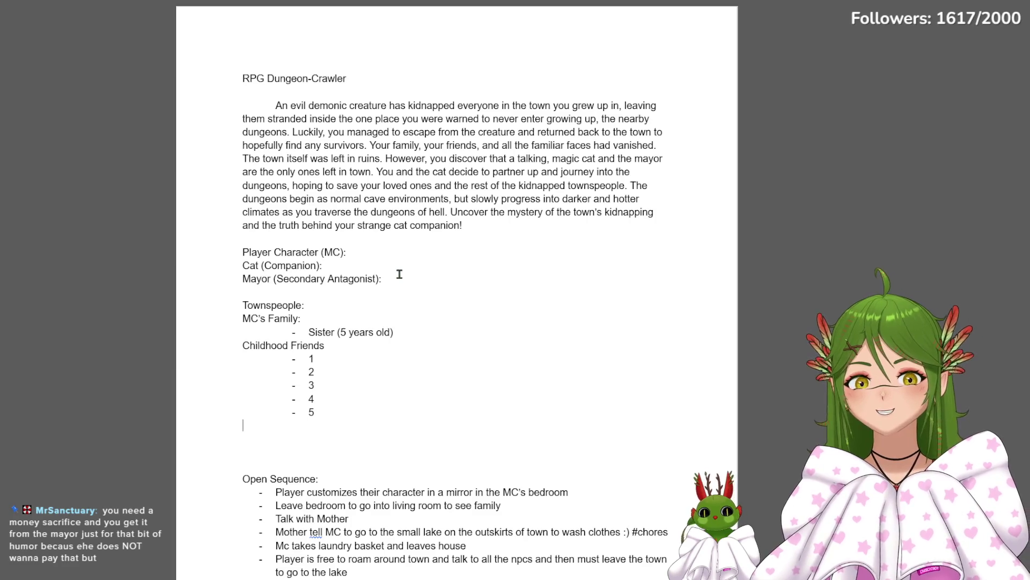
scroll(386, 301, "down", 4)
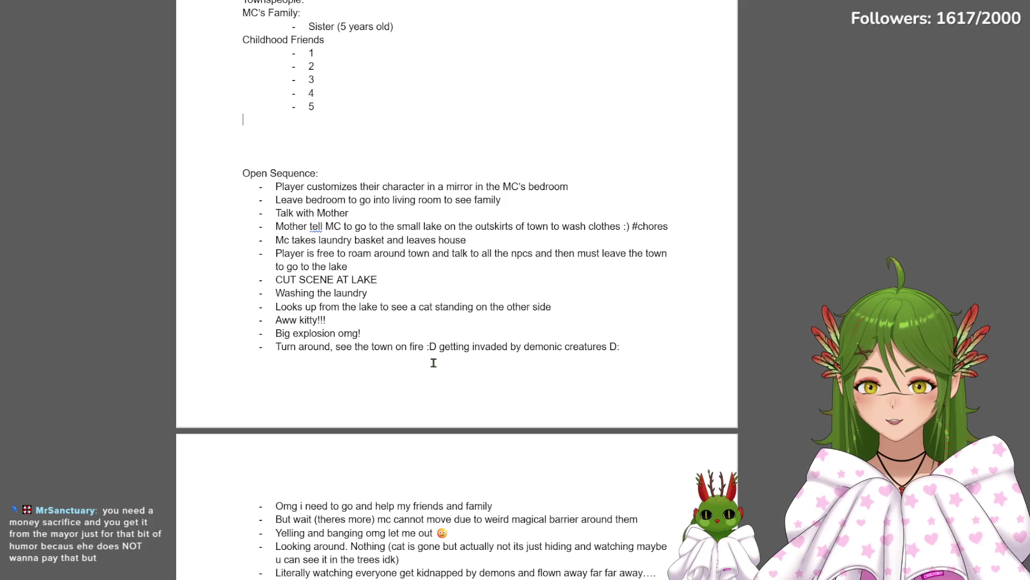
scroll(434, 361, "down", 6)
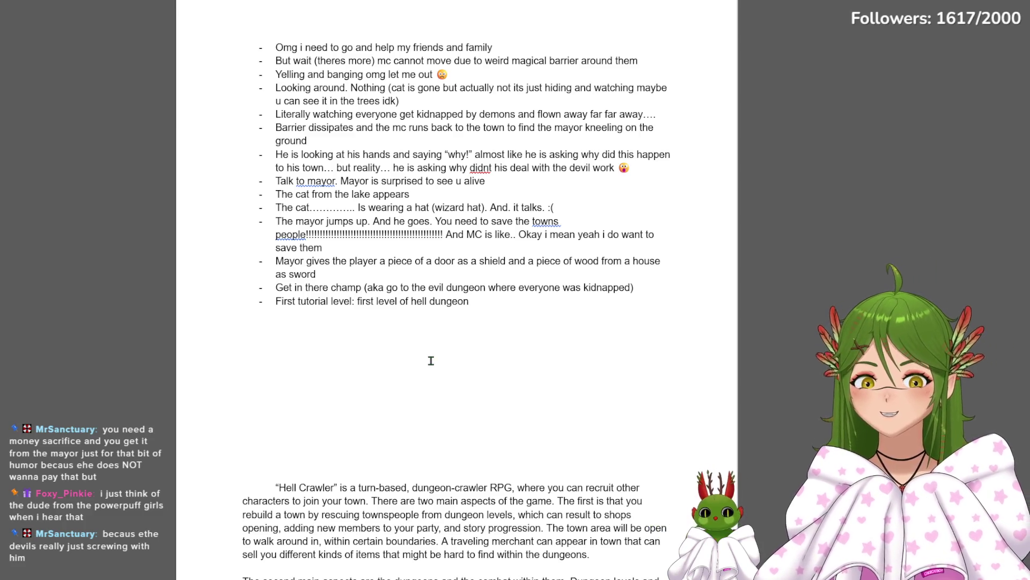
scroll(431, 360, "down", 5)
scroll(431, 360, "down", 5)
scroll(324, 220, "up", 2)
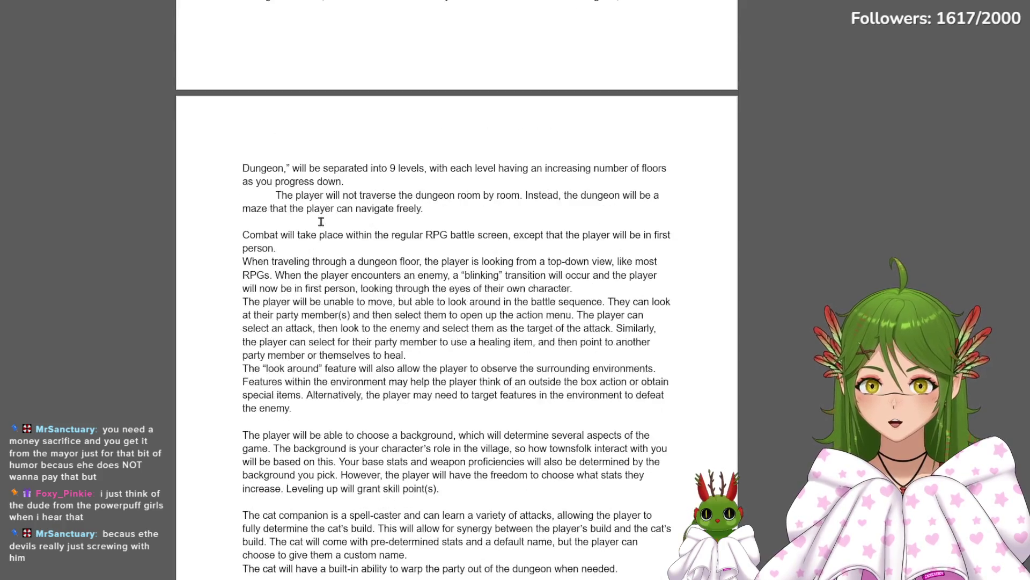
Insert a 'First person combat:' heading above the combat description paragraphs
left_click(278, 223)
key("Return")
key("Return")
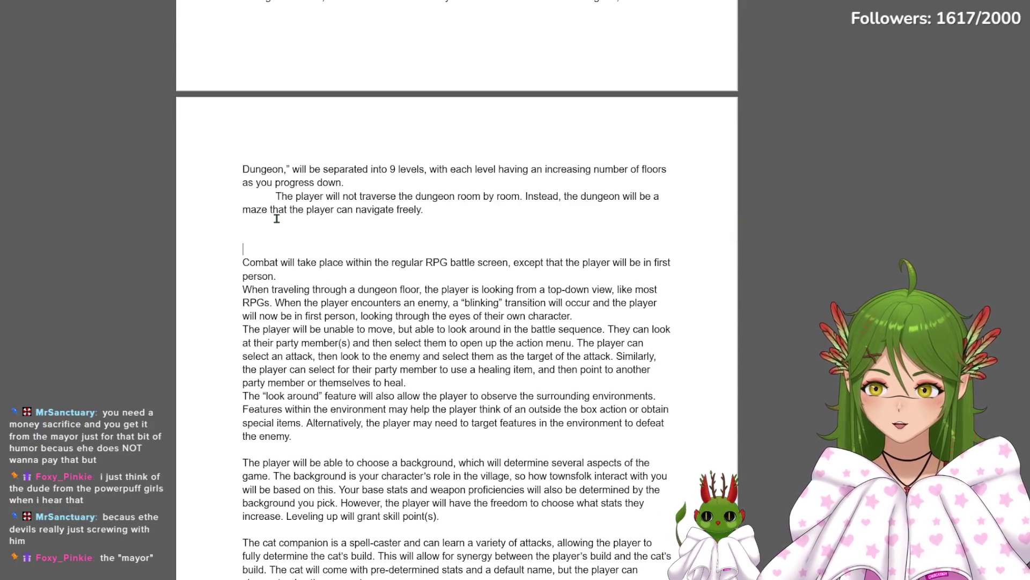
type("First person combat:")
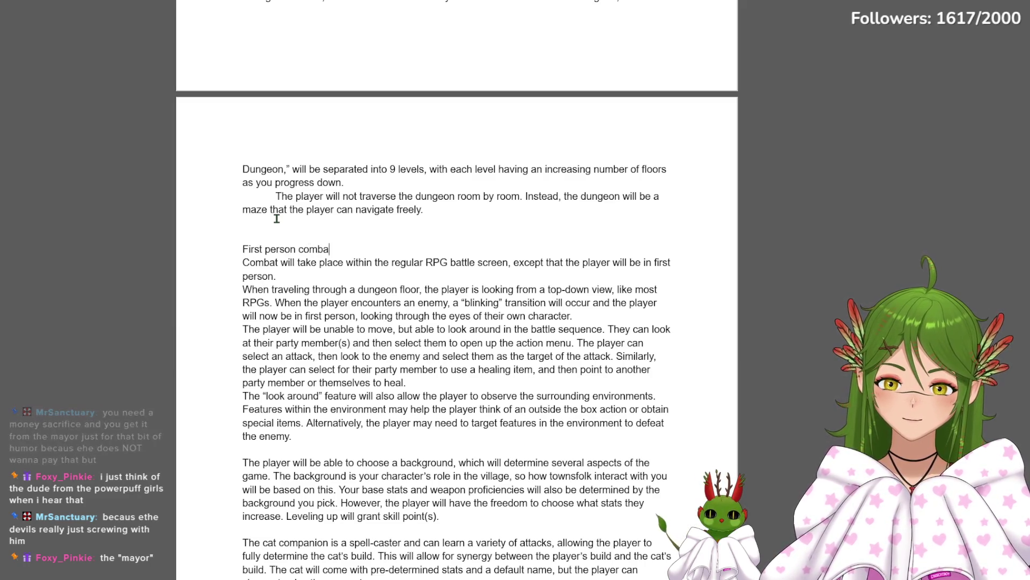
key("Return")
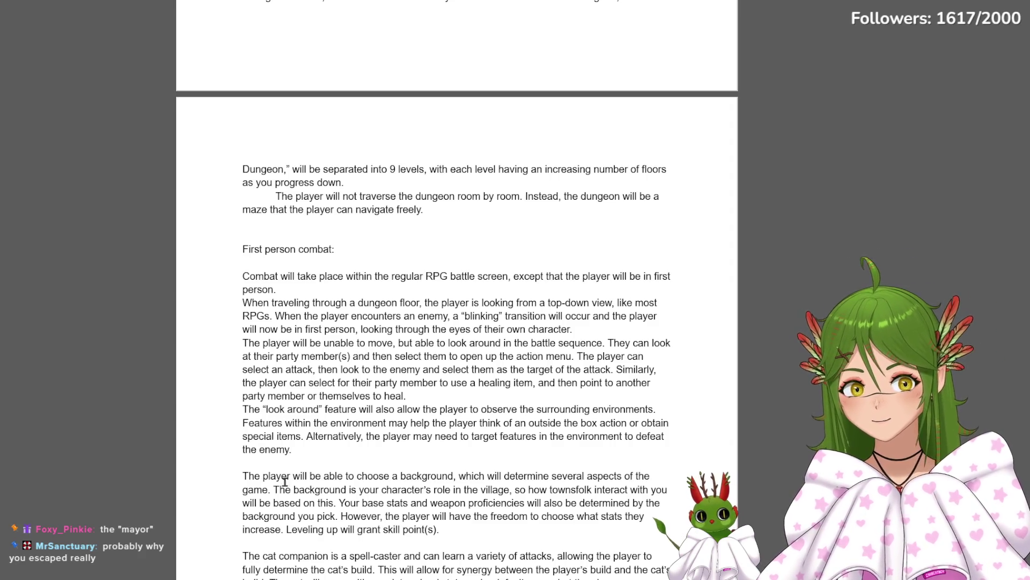
Give the Combat, traveling, unable-to-move and look-around paragraphs first-line indents, with a blank line before the background paragraph
left_click(274, 460)
key("Return")
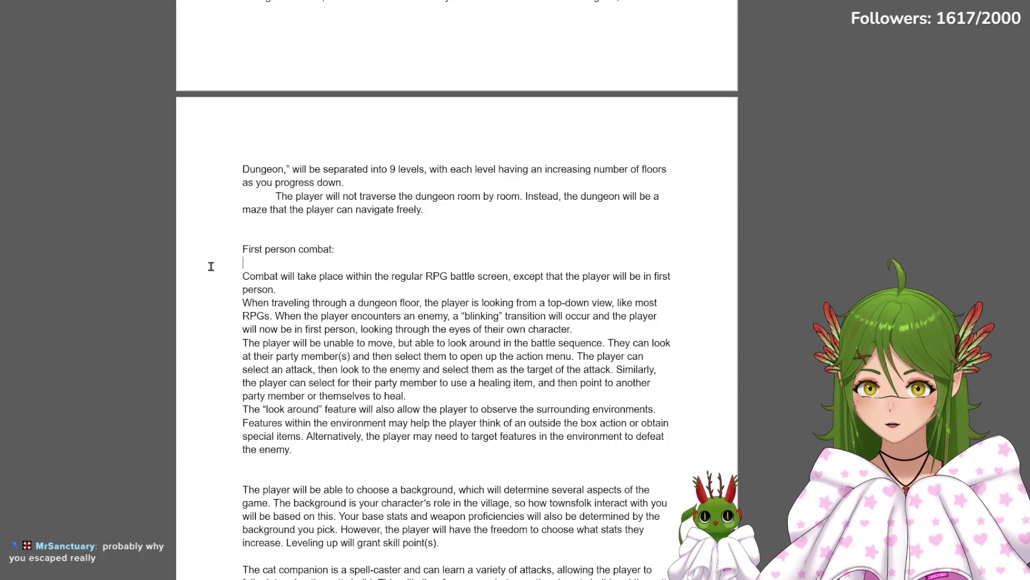
left_click(215, 278)
key("Tab")
left_click(223, 308)
key("Tab")
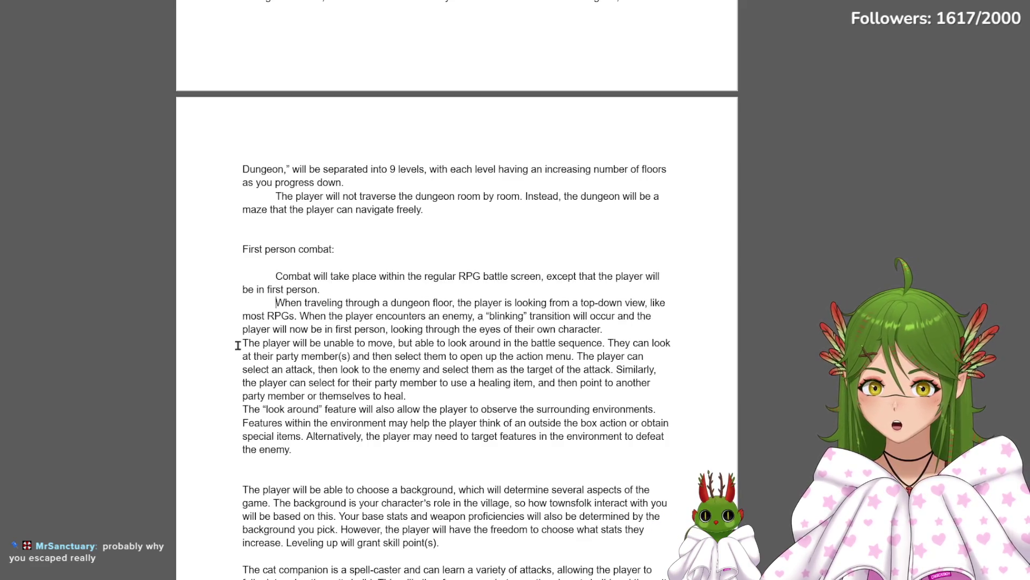
left_click(232, 345)
key("Tab")
left_click(229, 410)
key("Tab")
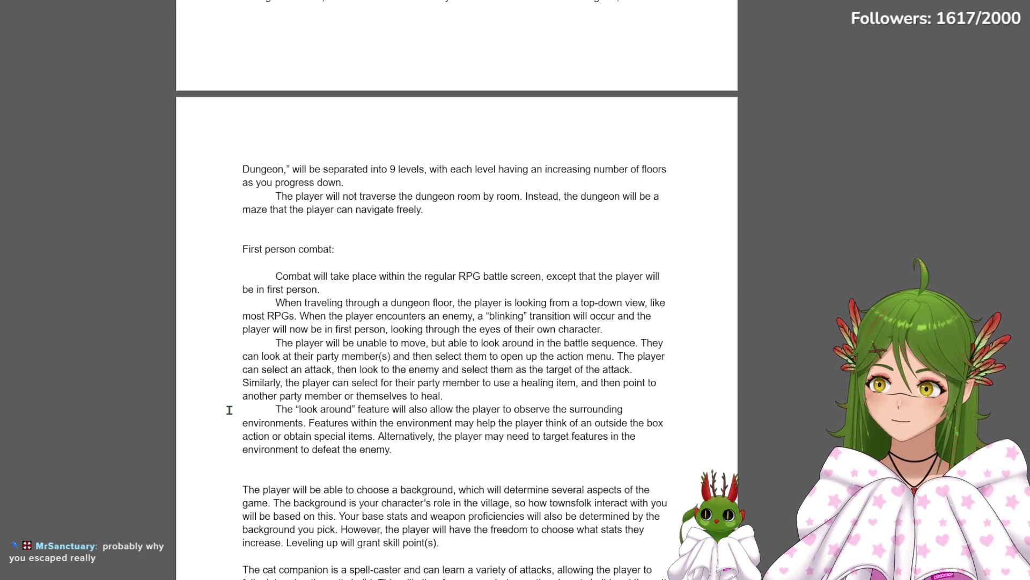
scroll(229, 410, "up", 1)
scroll(229, 410, "down", 1)
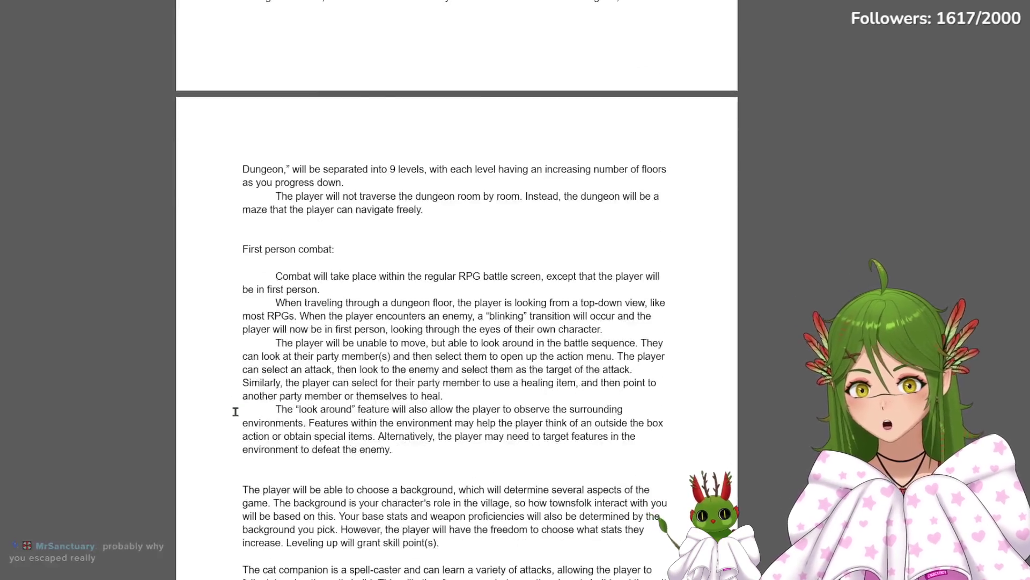
scroll(228, 410, "down", 3)
Indent the background, cat companion and other-dungeons paragraphs and remove the empty trailing page
left_click(235, 185)
key("Tab")
key("Tab")
left_click(226, 344)
key("Tab")
scroll(324, 343, "down", 5)
scroll(327, 343, "up", 7)
scroll(327, 343, "down", 2)
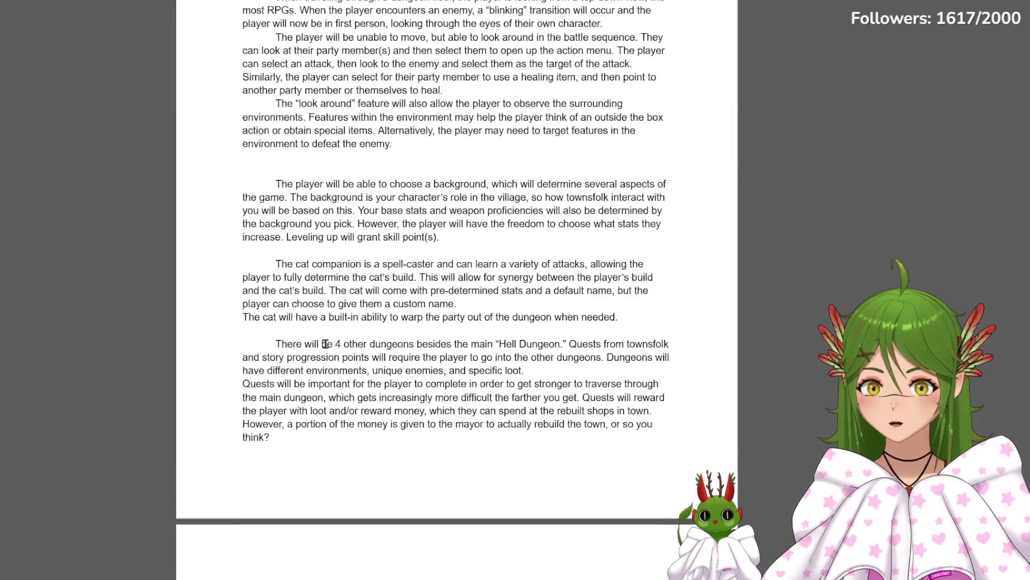
scroll(340, 427, "down", 2)
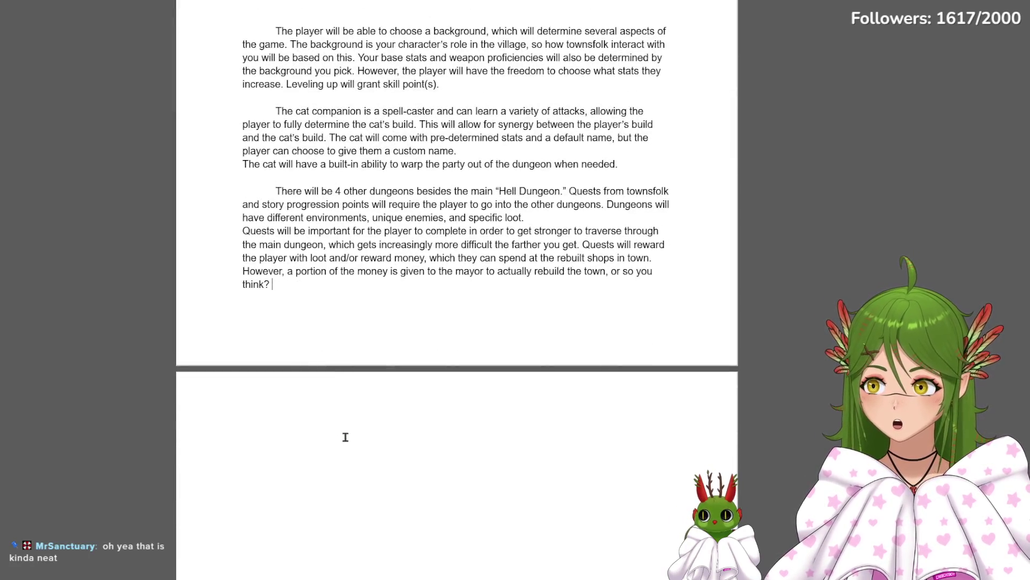
key("BackSpace")
key("BackSpace")
key("BackSpace")
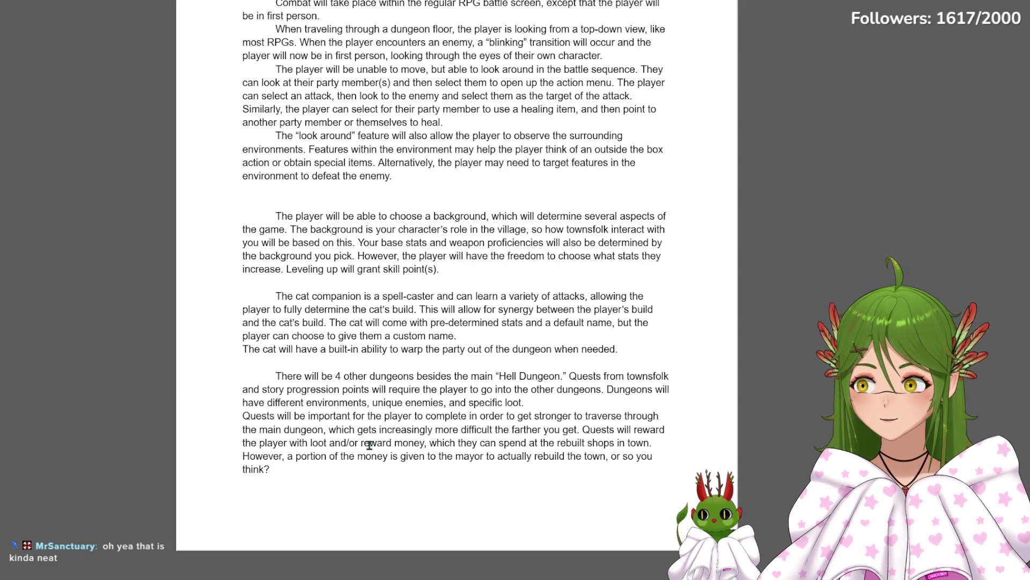
scroll(369, 416, "up", 3)
scroll(367, 416, "up", 1)
scroll(367, 387, "down", 3)
scroll(361, 333, "up", 5)
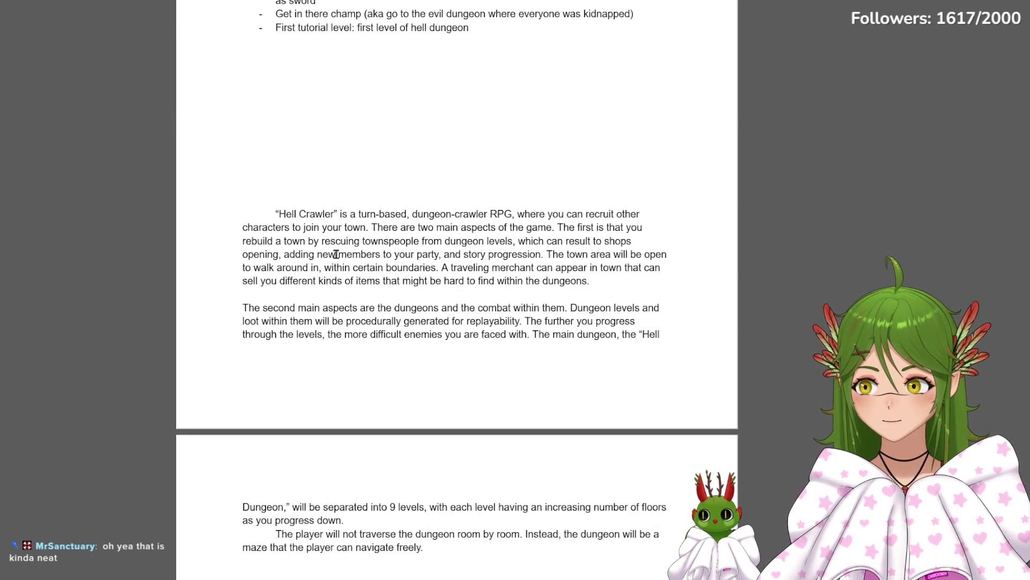
scroll(338, 221, "down", 5)
scroll(371, 246, "down", 2)
scroll(402, 257, "up", 2)
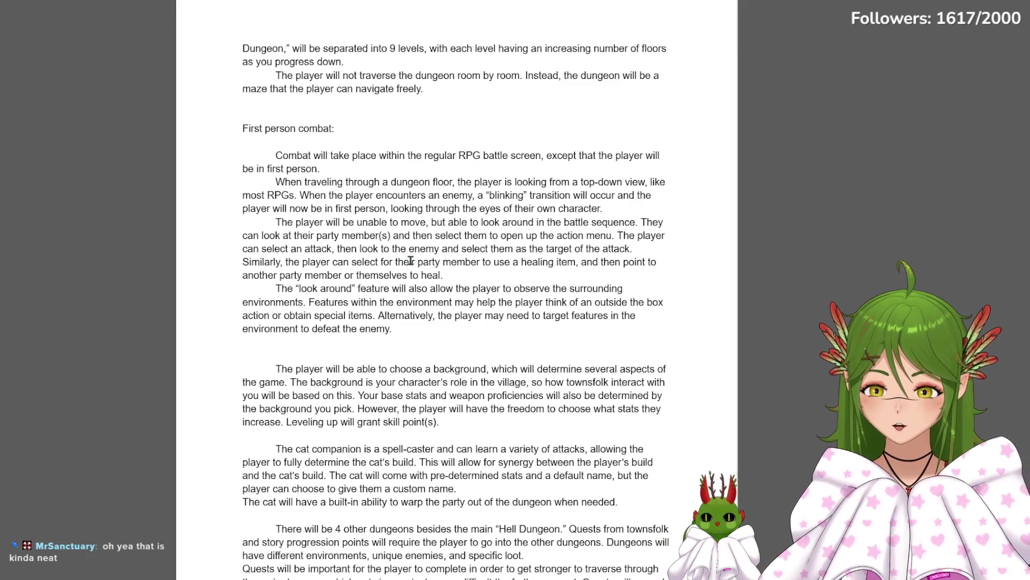
scroll(415, 242, "down", 3)
scroll(418, 226, "up", 3)
scroll(371, 250, "up", 10)
scroll(325, 322, "up", 7)
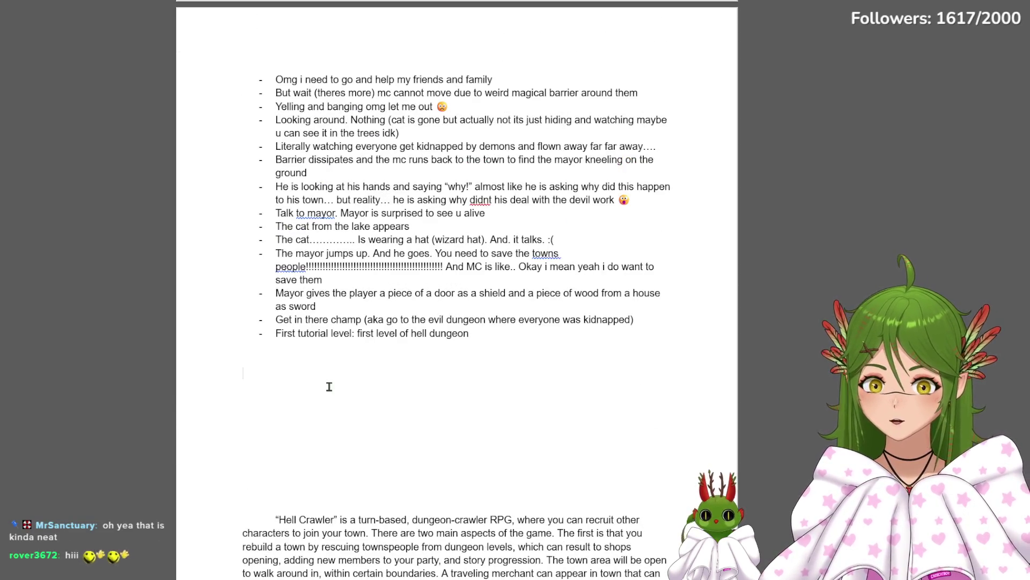
type("Dungeons")
Write a 'Dungeons' list with the Hell Dungeon (main story) and a moldy, decomposing jungle dungeon, then paste the combat storyboard image at the end
key("Return")
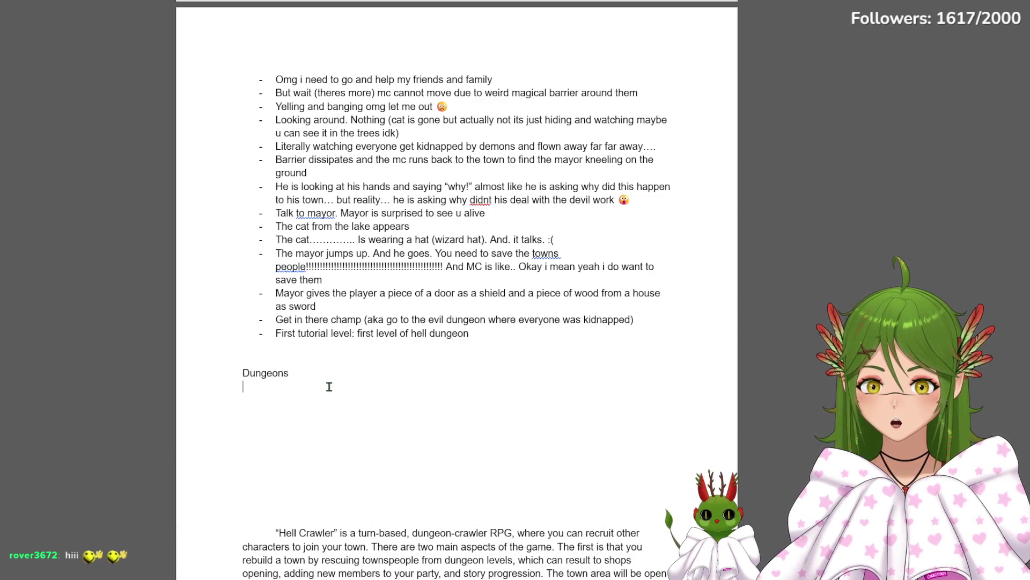
type("Hell Dungeon (main story progreds")
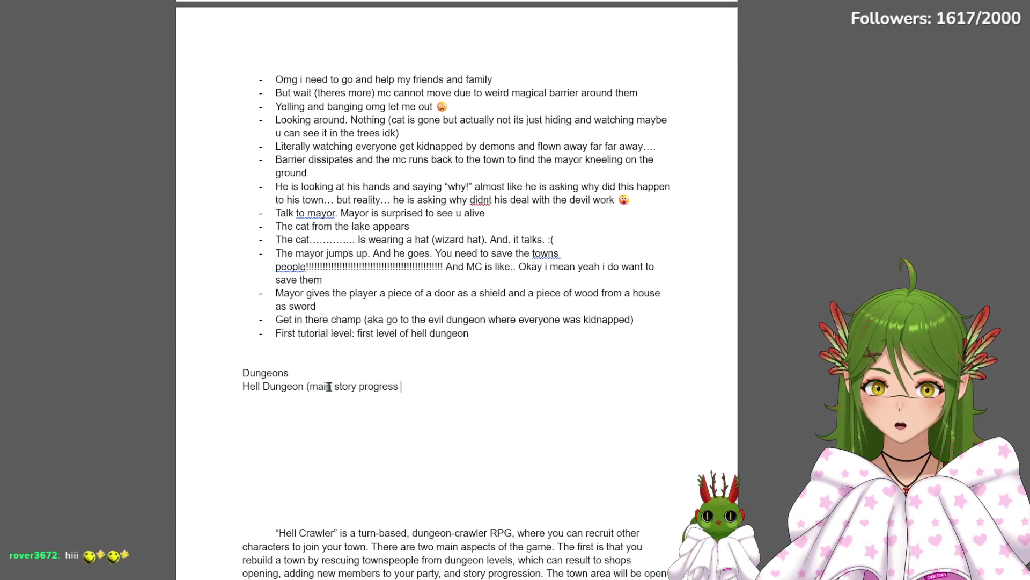
type("n dungeon)")
key("Return")
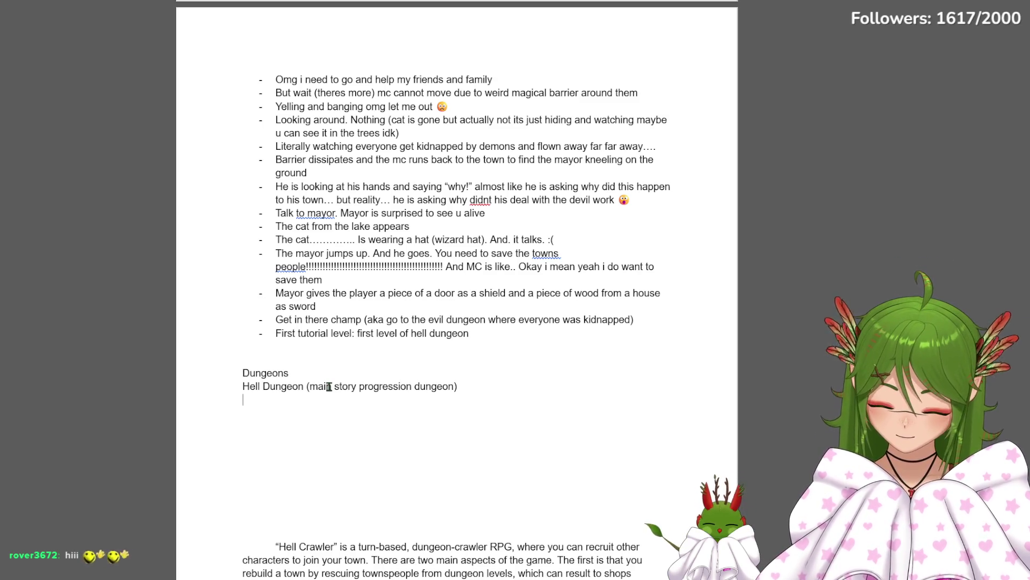
type("Moldy, de")
type("composing jungle dungeon")
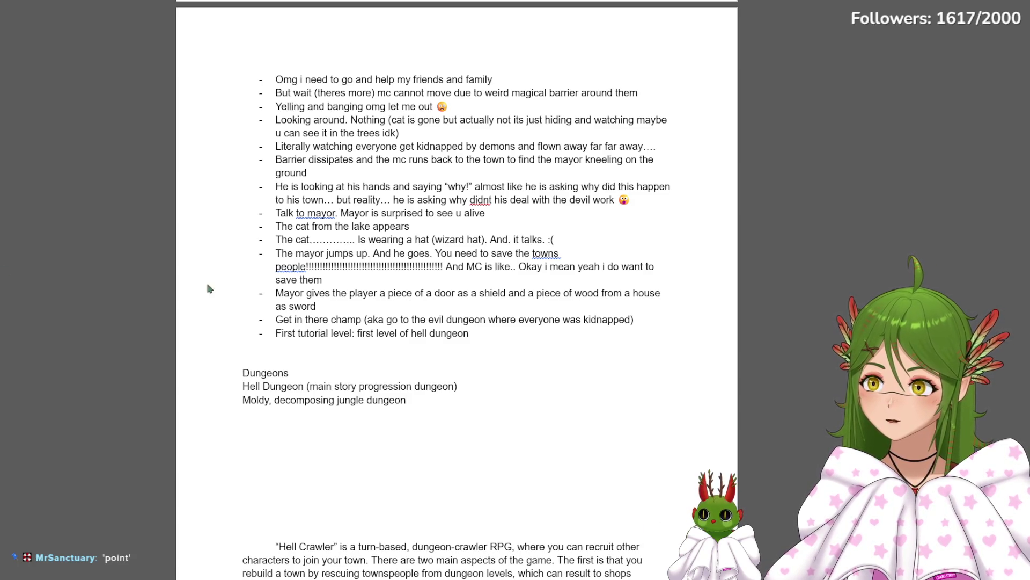
scroll(368, 448, "down", 15)
scroll(471, 460, "down", 10)
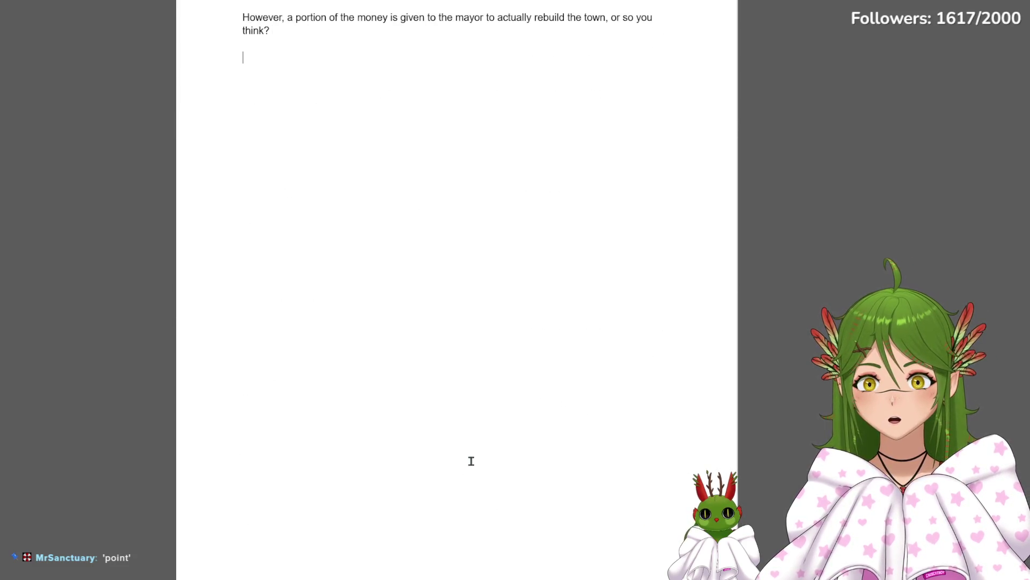
key("ctrl+v")
Resize the pasted storyboard image so its panel strip fits within the page width
left_click(350, 378)
left_click_drag(366, 436, 559, 490)
scroll(557, 491, "down", 5)
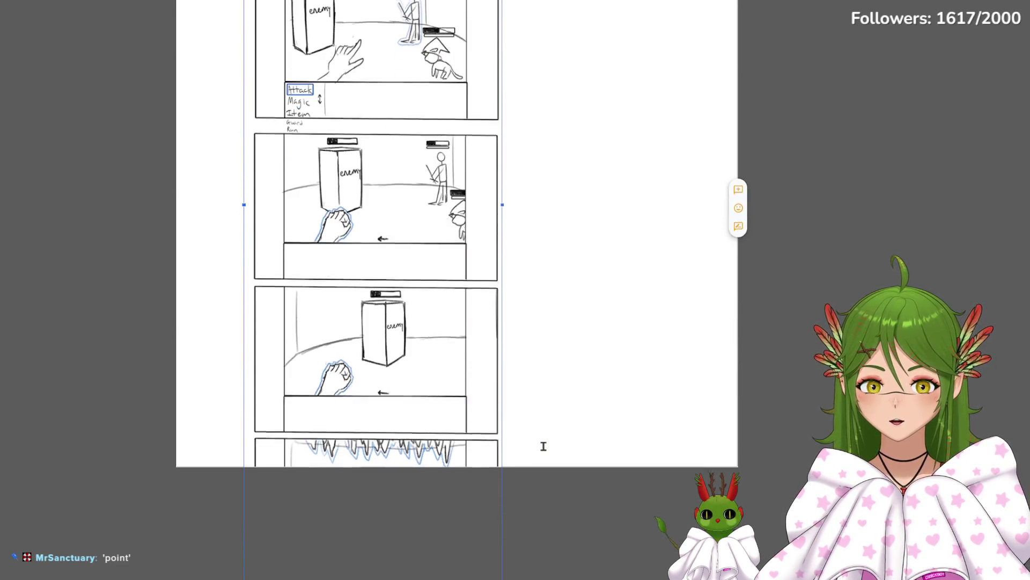
scroll(543, 444, "down", 1)
left_click_drag(503, 559, 466, 559)
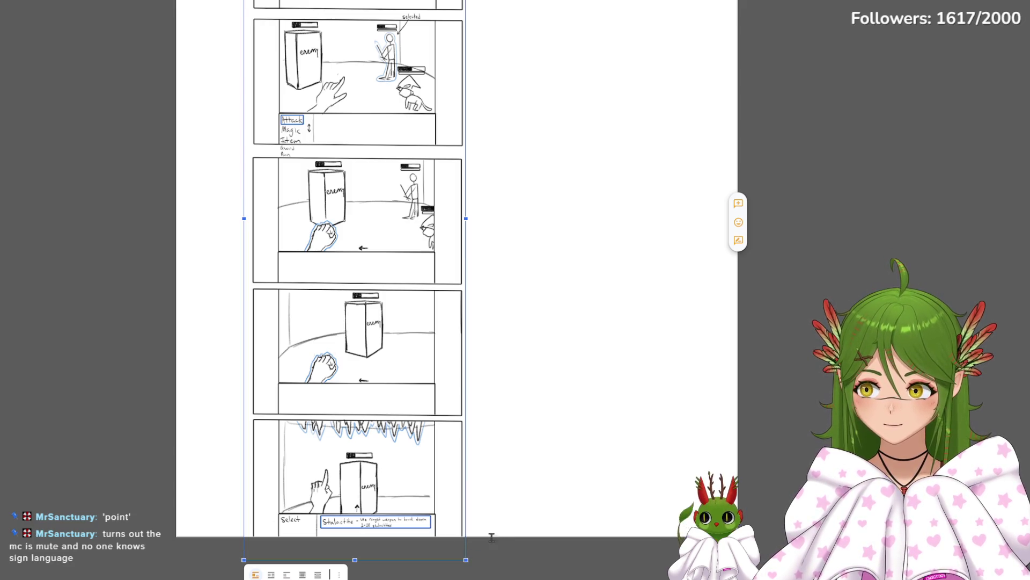
left_click_drag(466, 564, 452, 533)
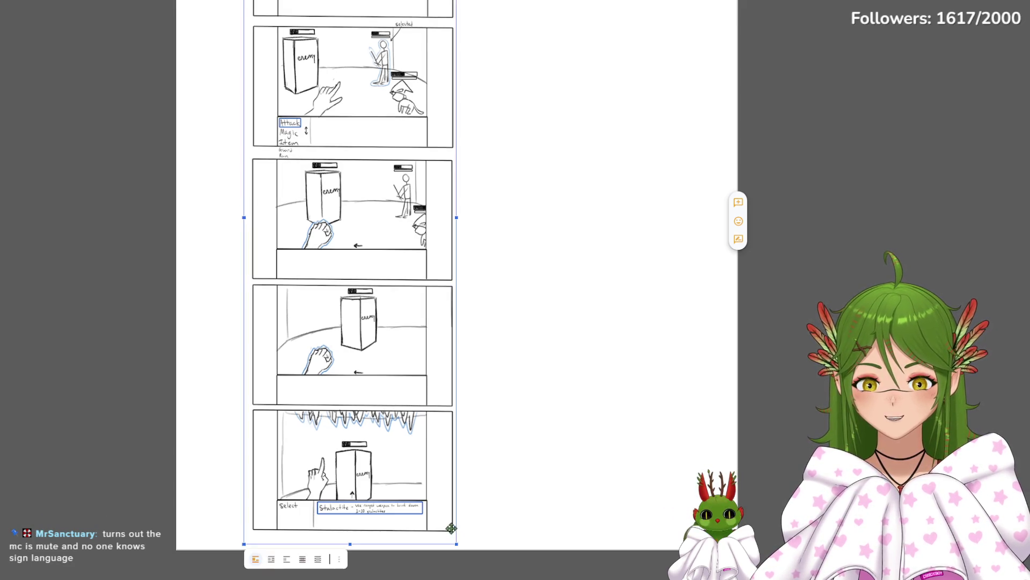
left_click(502, 441)
scroll(503, 442, "up", 5)
scroll(503, 442, "down", 5)
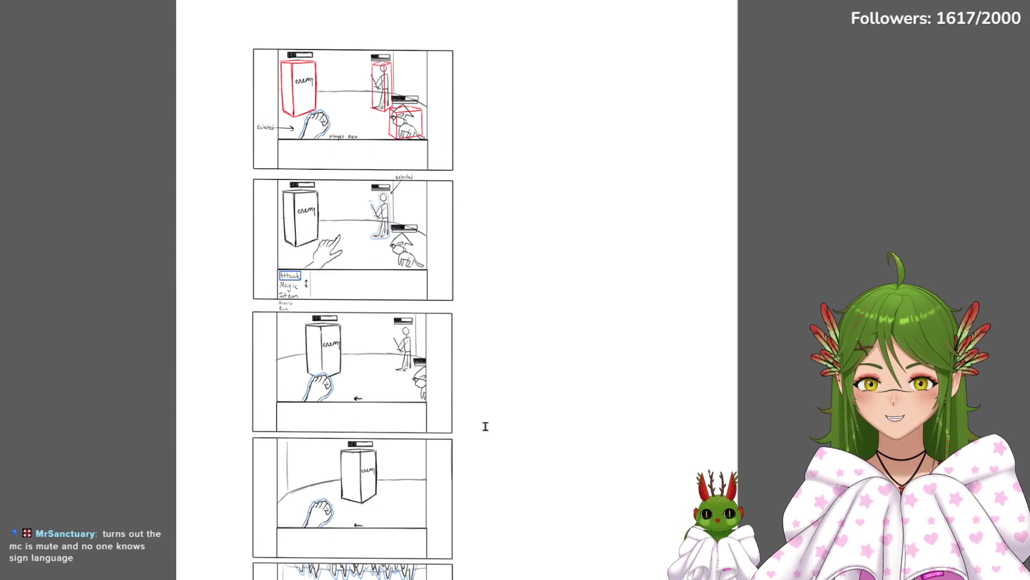
scroll(464, 334, "down", 2)
scroll(465, 333, "down", 1)
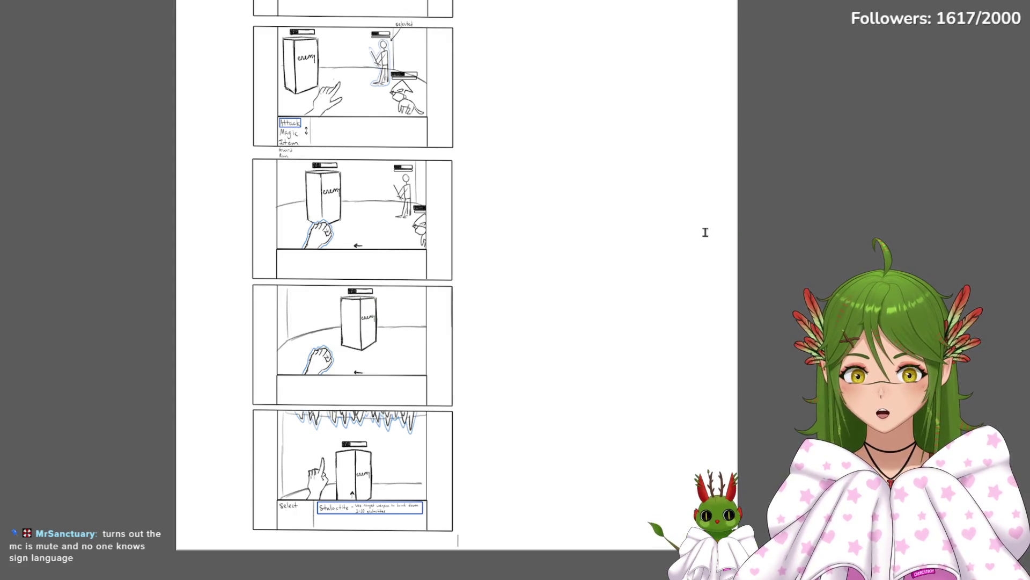
scroll(639, 255, "up", 3)
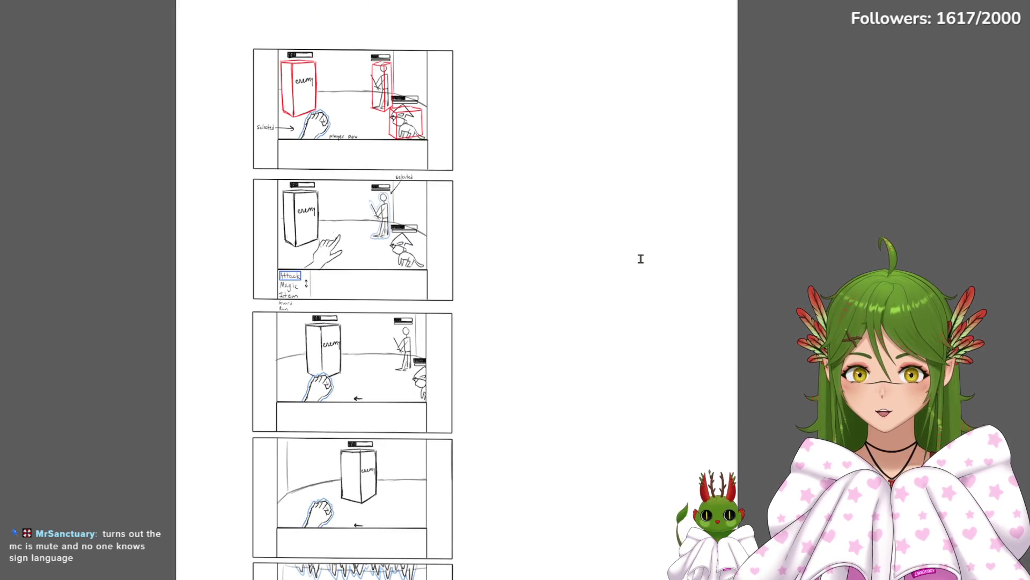
scroll(591, 219, "down", 3)
scroll(591, 220, "up", 3)
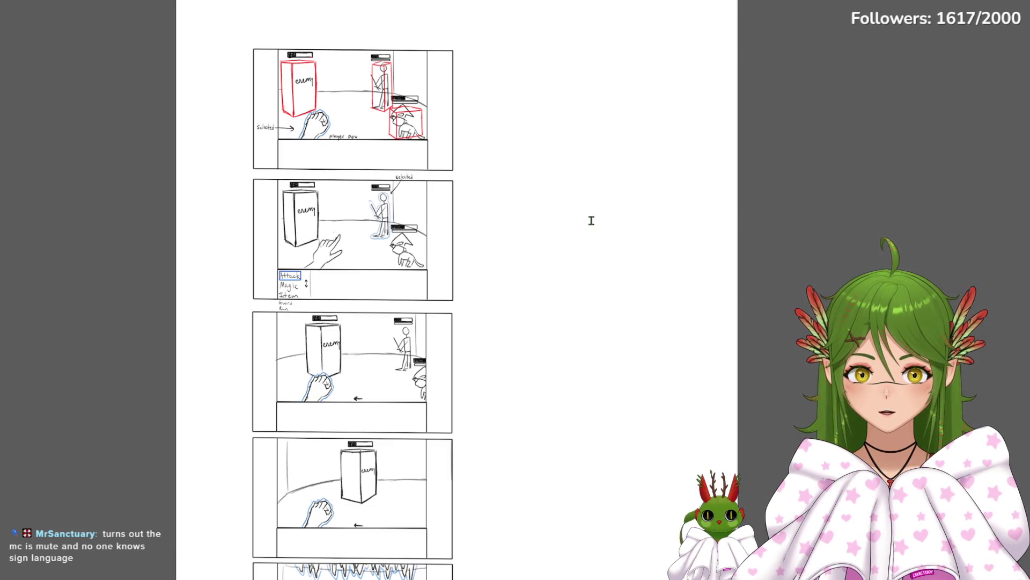
scroll(591, 219, "down", 3)
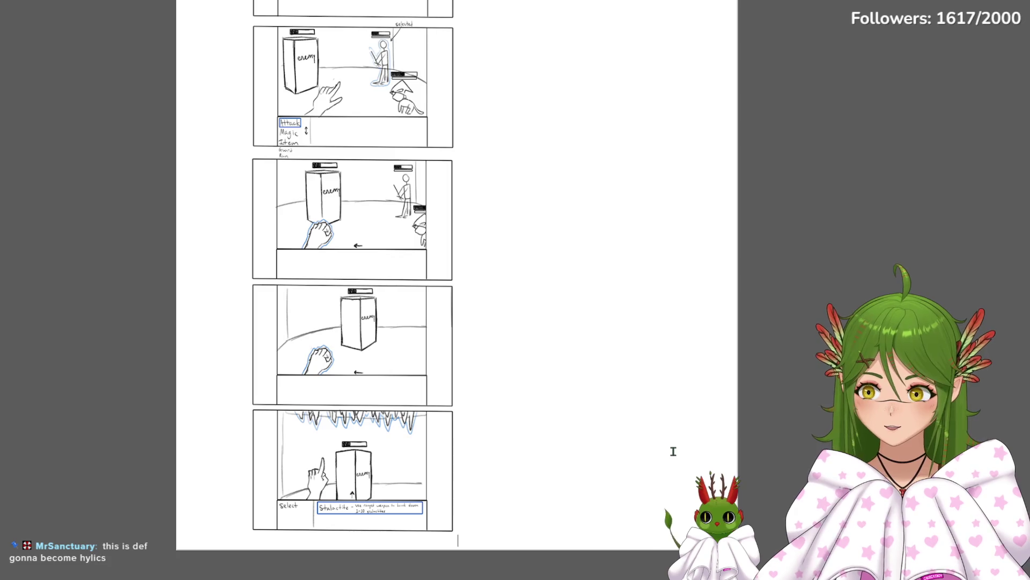
scroll(637, 428, "up", 5)
scroll(637, 428, "up", 3)
scroll(637, 428, "up", 5)
scroll(637, 427, "up", 5)
scroll(439, 376, "down", 5)
scroll(396, 307, "up", 2)
Review the storyboard panels and place the cursor on the blank line below the jungle dungeon
left_click(436, 324)
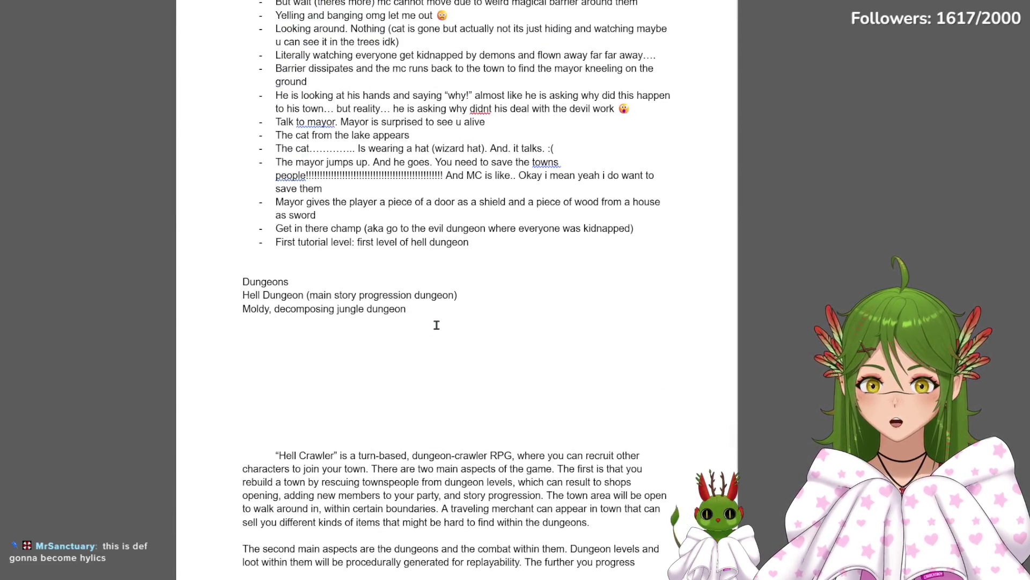
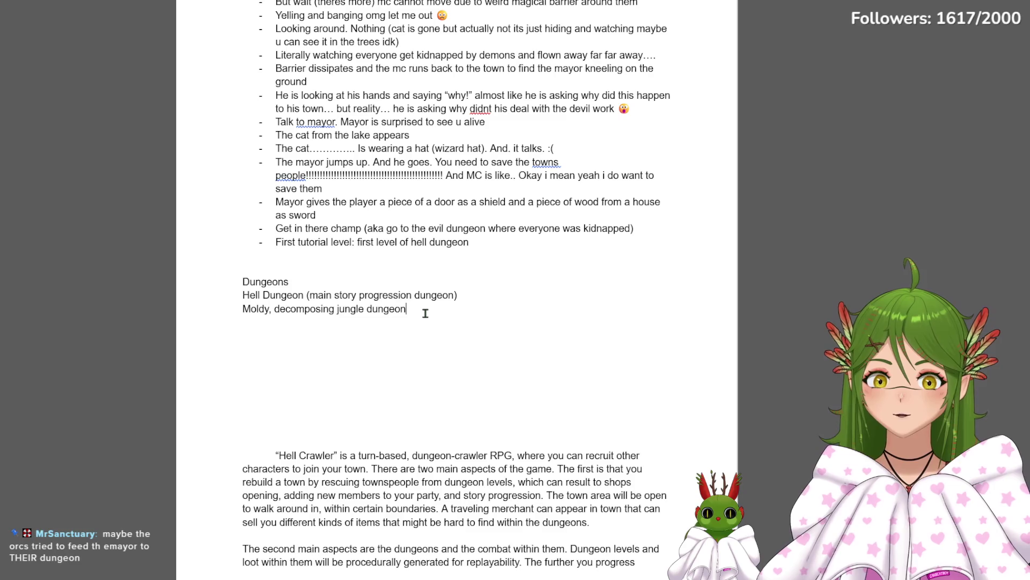
type(": dying")
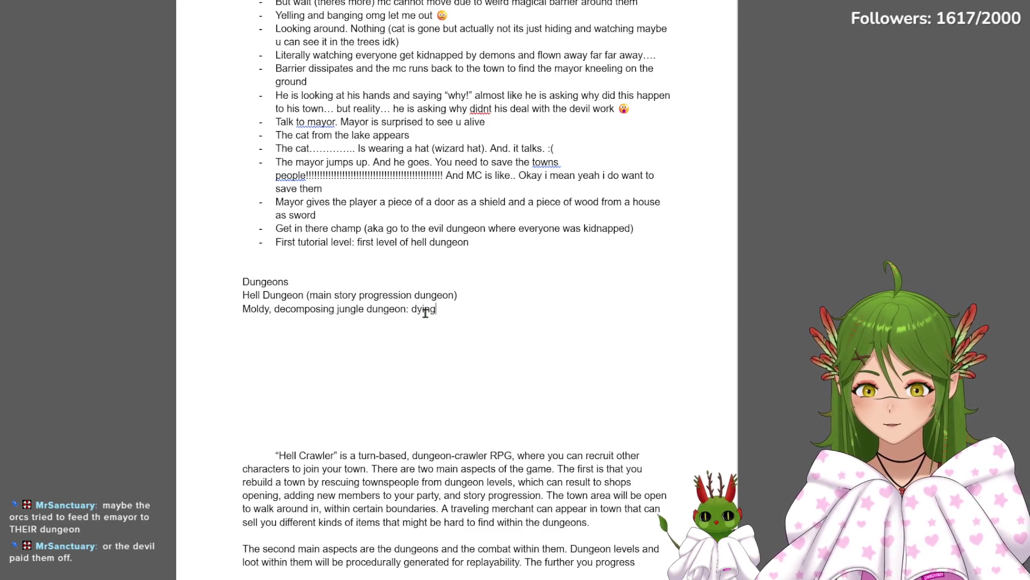
Mark the jungle dungeon as dying, add the Abyssal oceanic dungeon under the central lake, and start the mountain entry
key("Return")
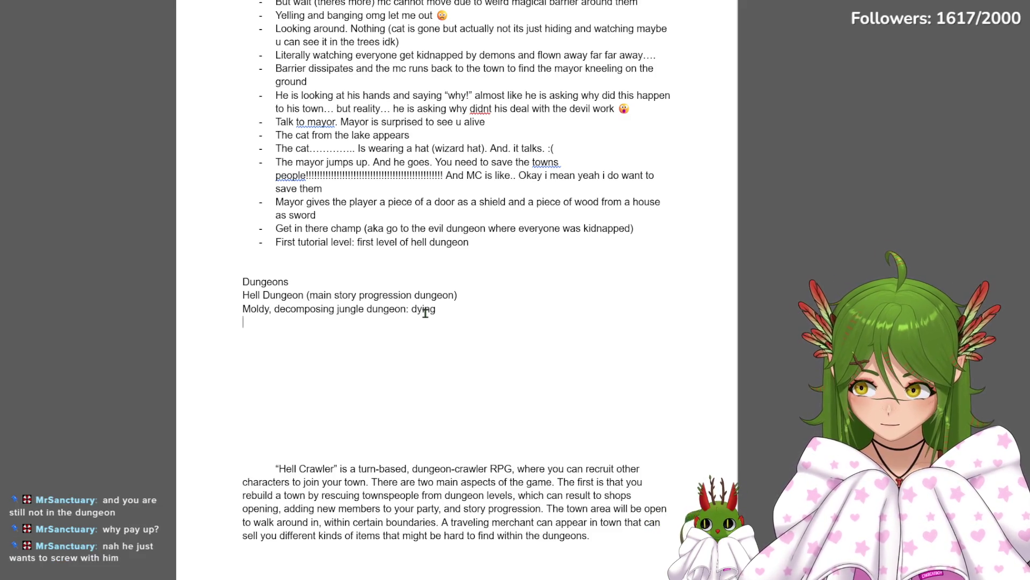
type("Abyssal oceanic")
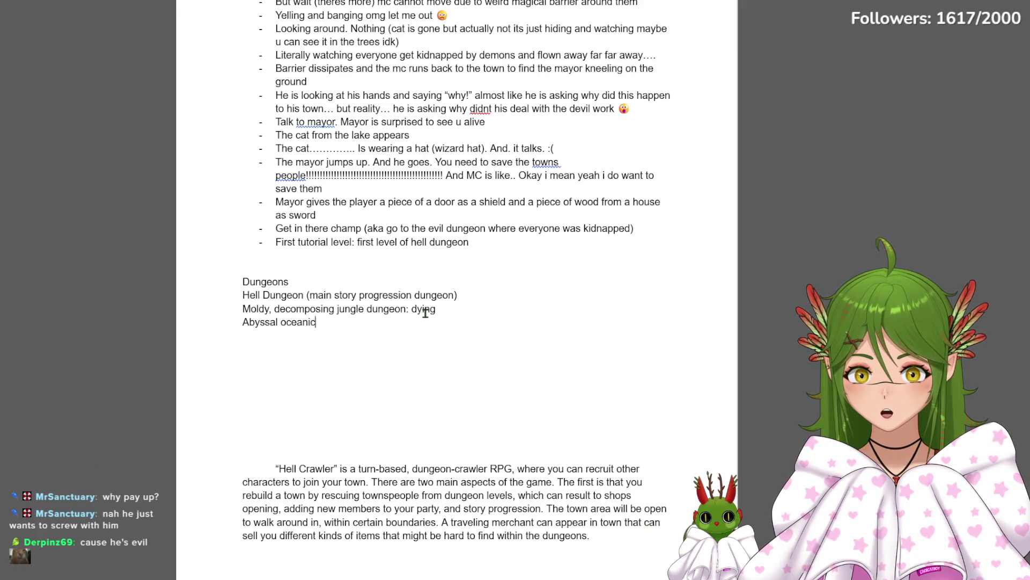
type(" dungeon: under the big lake in the center of the map")
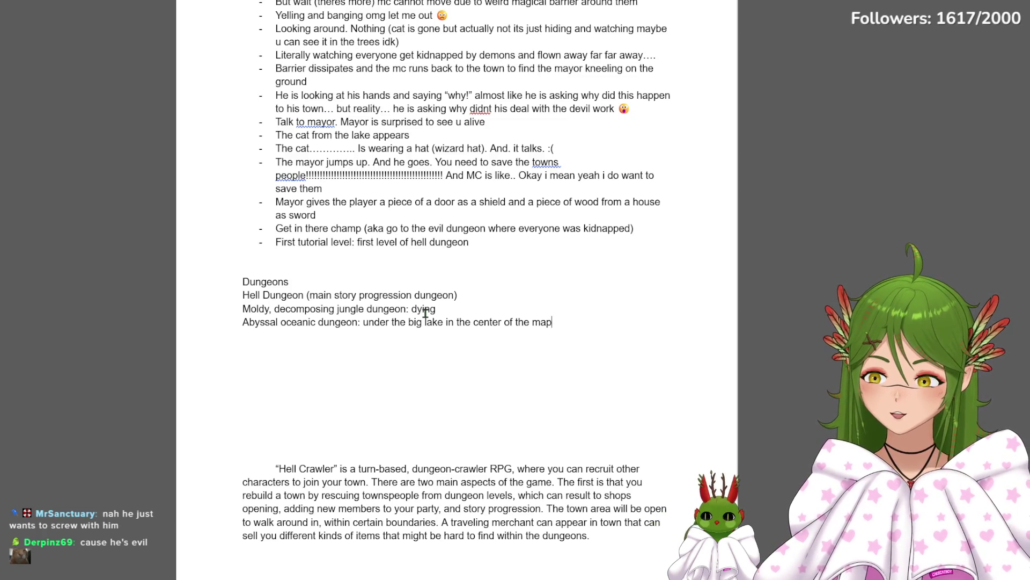
key("Return")
type("Mountaimn")
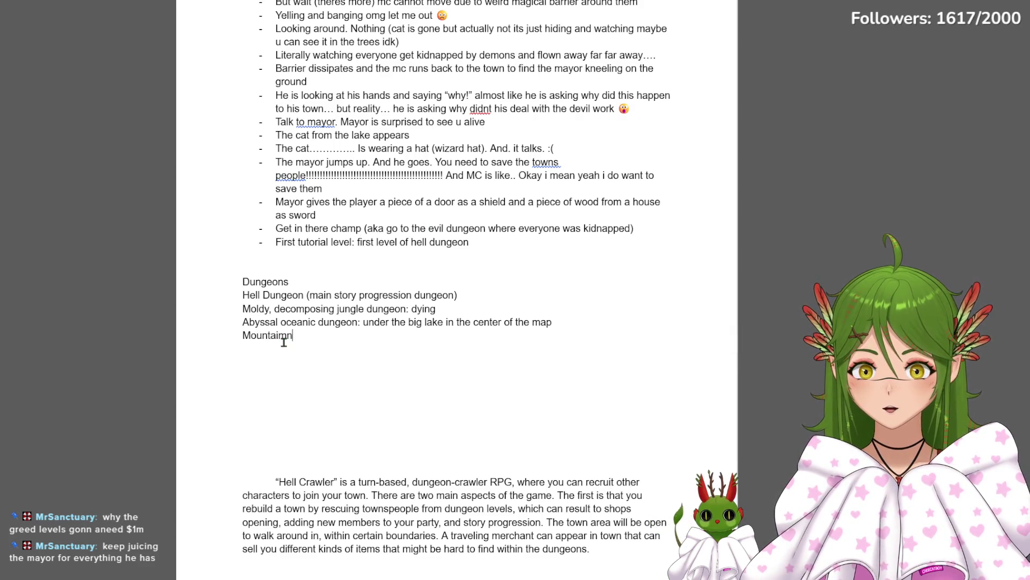
key("BackSpace")
key("BackSpace")
key("BackSpace")
key("BackSpace")
key("BackSpace")
type("Sno")
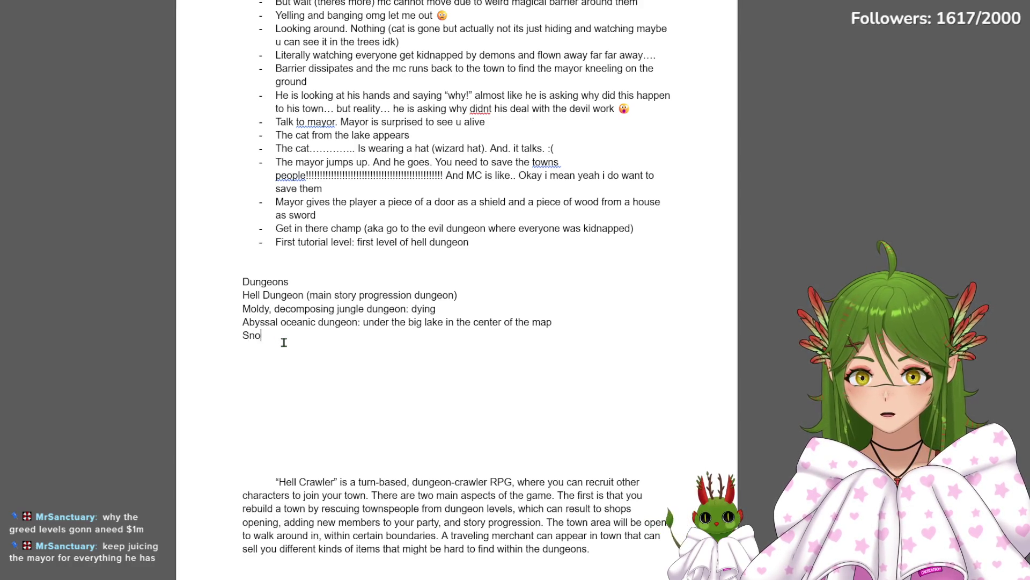
type("wy mou")
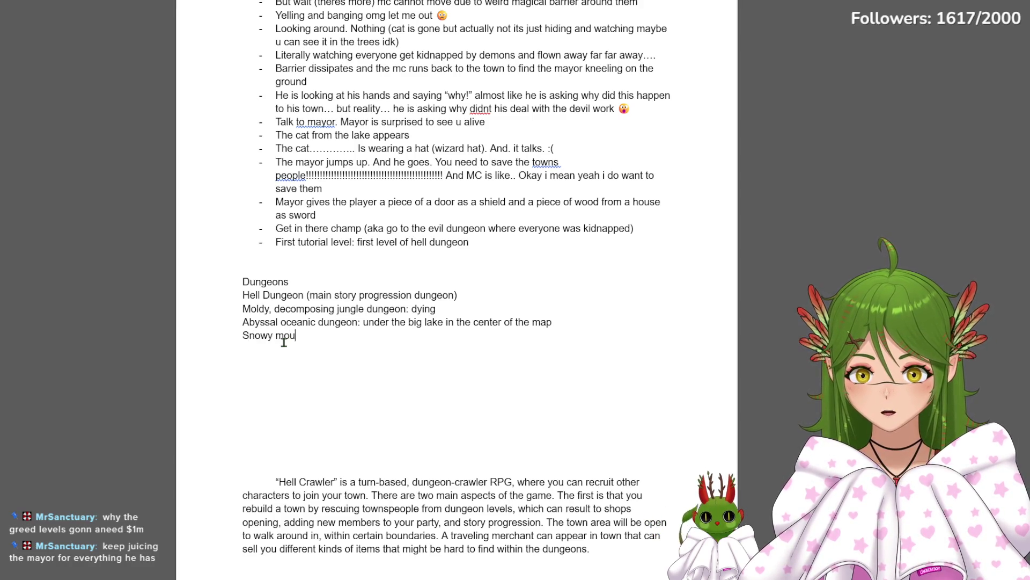
type("geon: climb up insteado ")
type("of going down. priz")
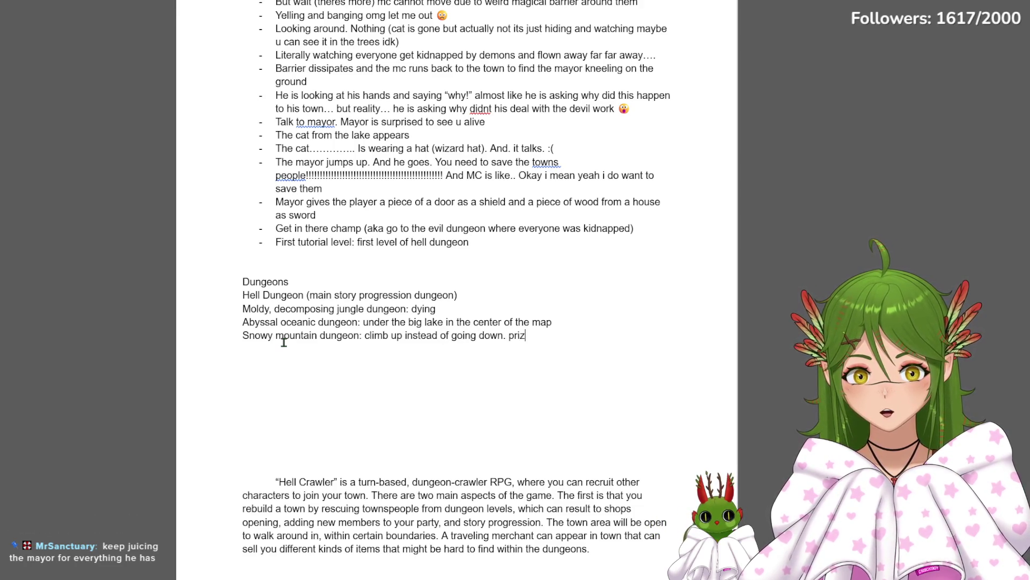
type("e at the top :D")
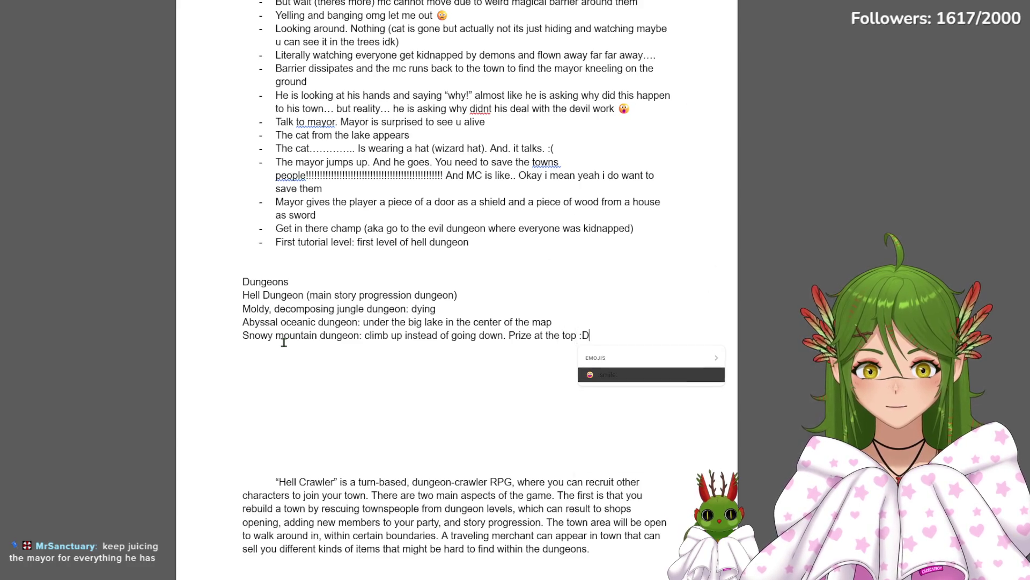
Change the Hell Dungeon parentheses to a colon with ', rescue townspeople here' and start a new dungeon line
left_click(308, 295)
key("BackSpace")
type(":")
left_click(462, 298)
key("BackSpace")
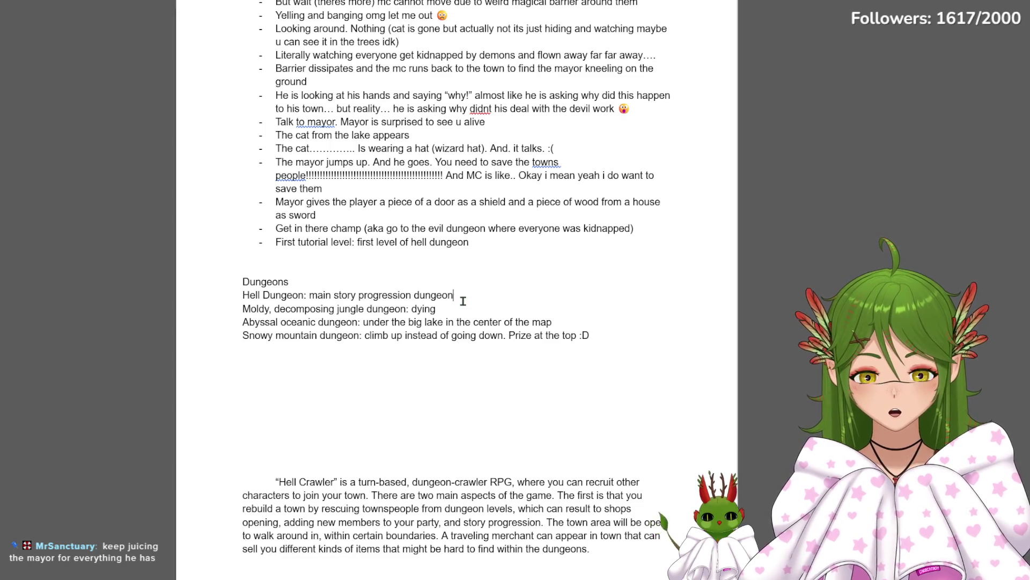
type("wnspeople here")
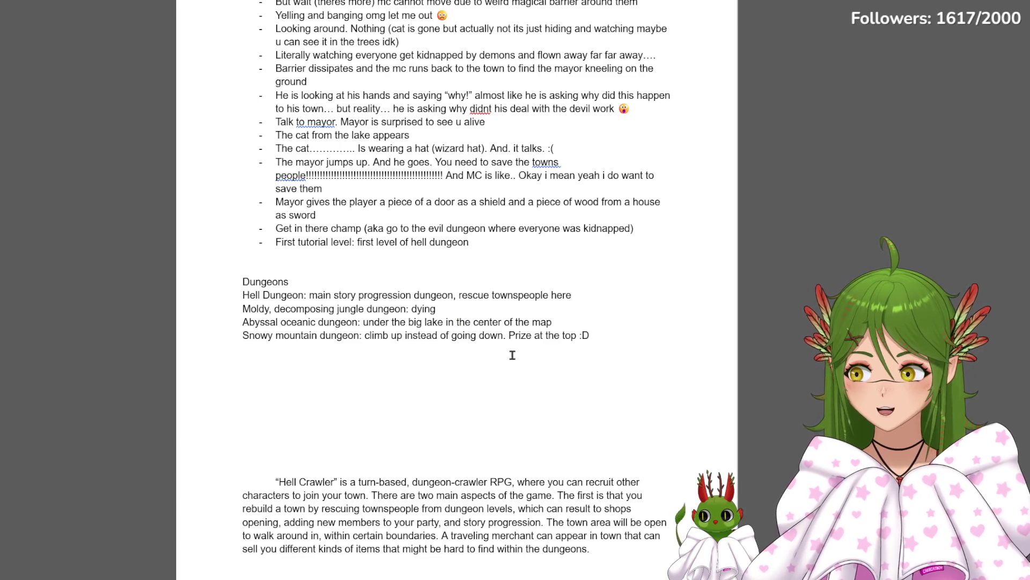
left_click(611, 320)
key("Return")
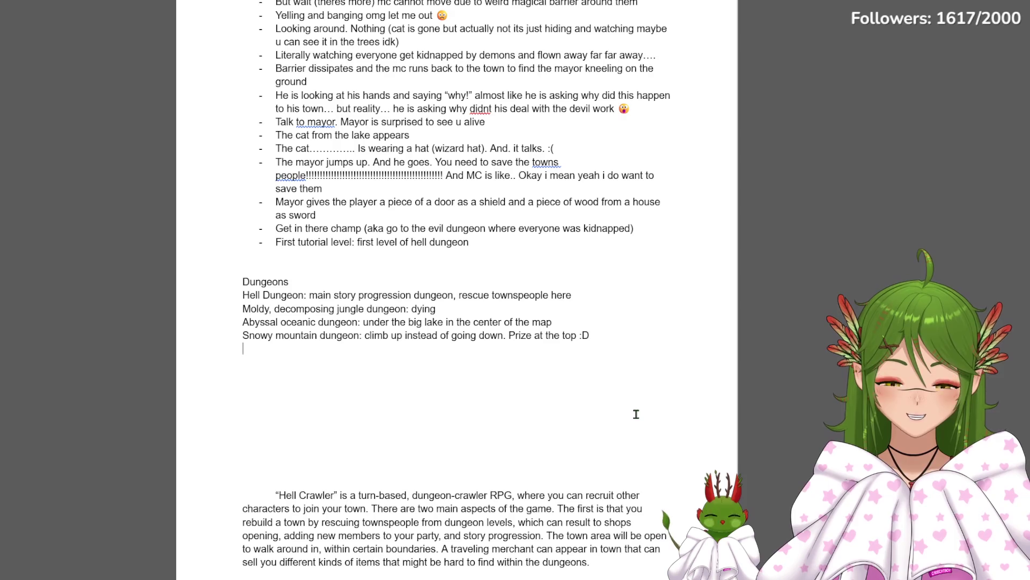
Review the Abyssal and Snowy mountain lines and add a 'Ruins dungeon:' entry below them
triple_click(586, 323)
left_click(587, 322)
triple_click(496, 349)
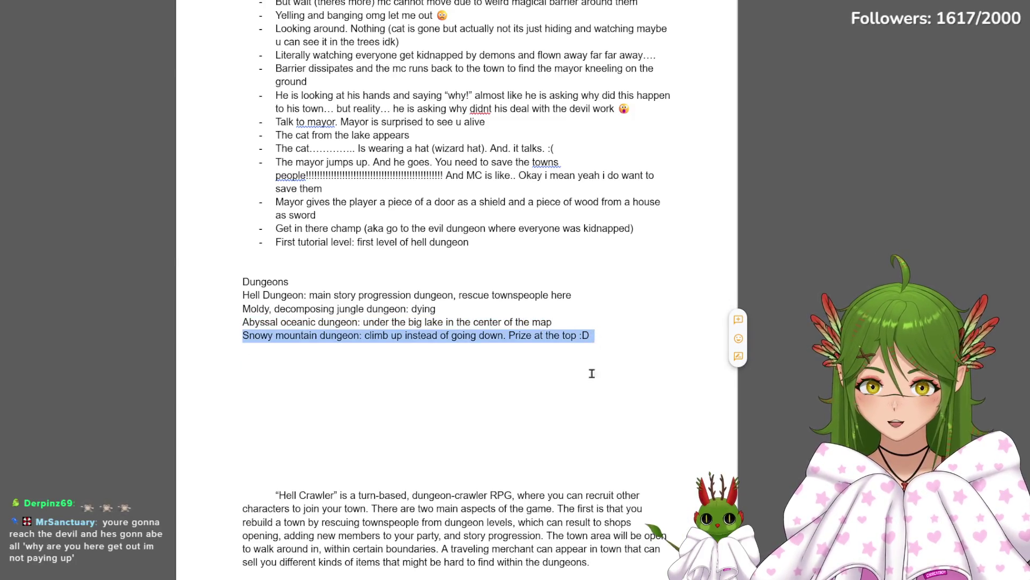
left_click(400, 362)
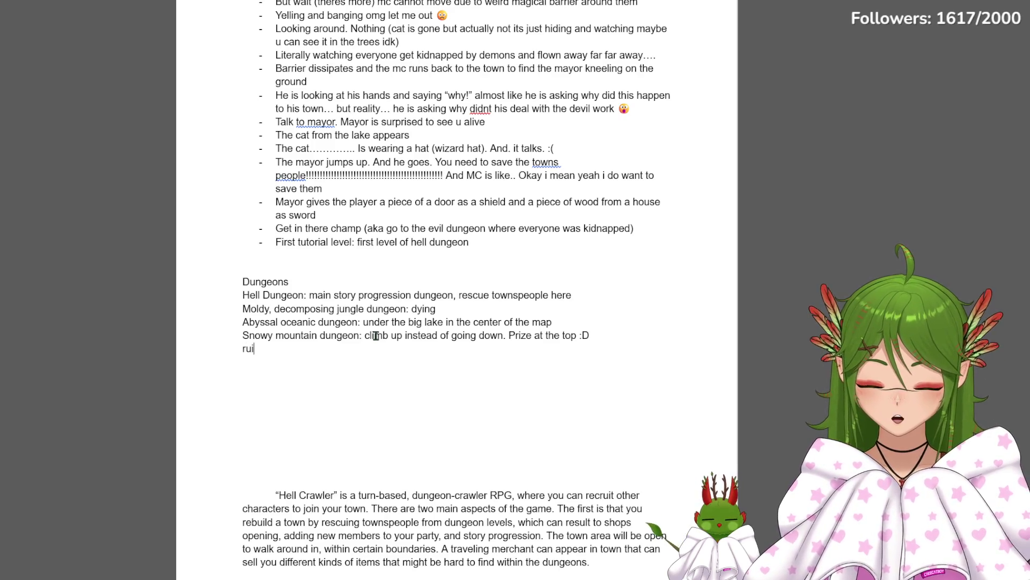
type("ruins dungeon:")
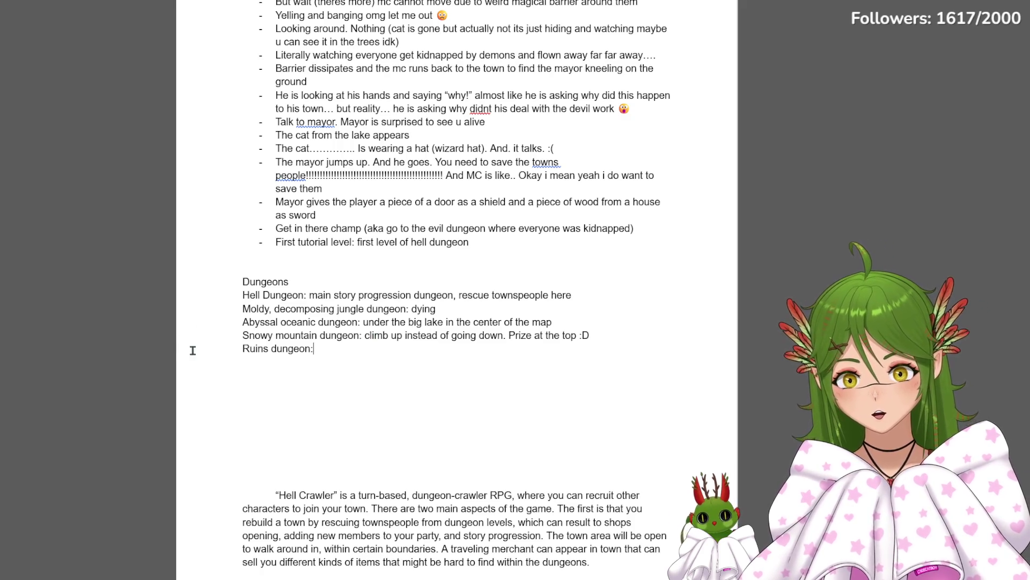
key("Return")
Prefix the entry with 'Ancient ' so it reads 'Ancient Ruins dungeon:' and return to the empty line below
left_click(239, 349)
type("ncients")
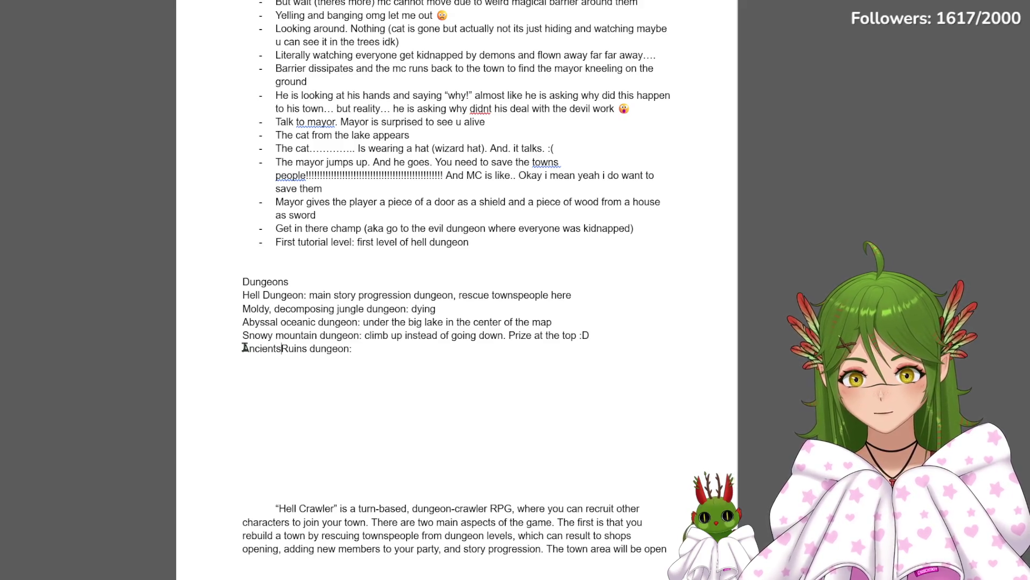
key("BackSpace")
left_click(249, 368)
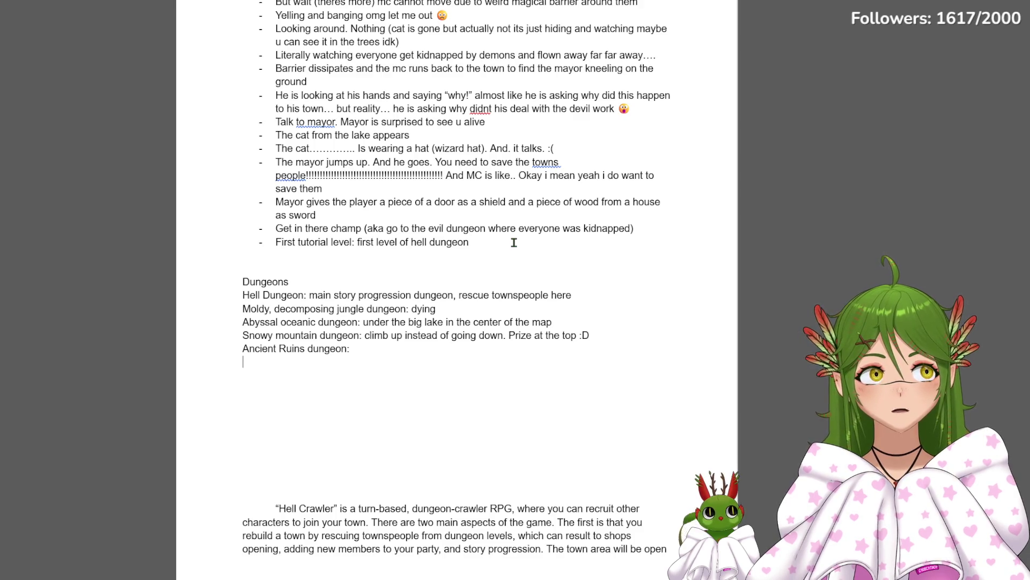
left_click_drag(243, 348, 394, 350)
left_click(391, 350)
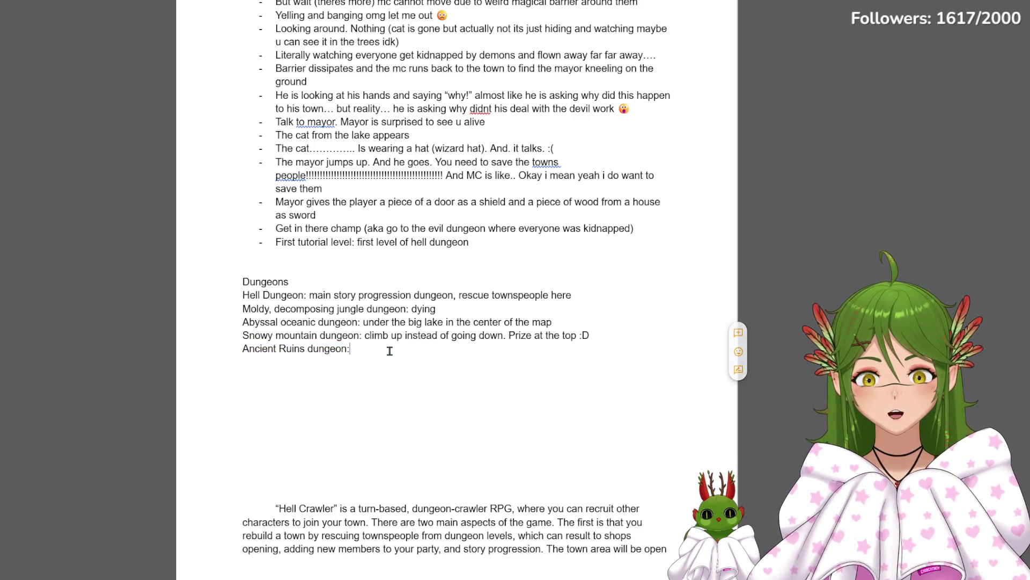
left_click_drag(243, 348, 373, 350)
left_click(264, 368)
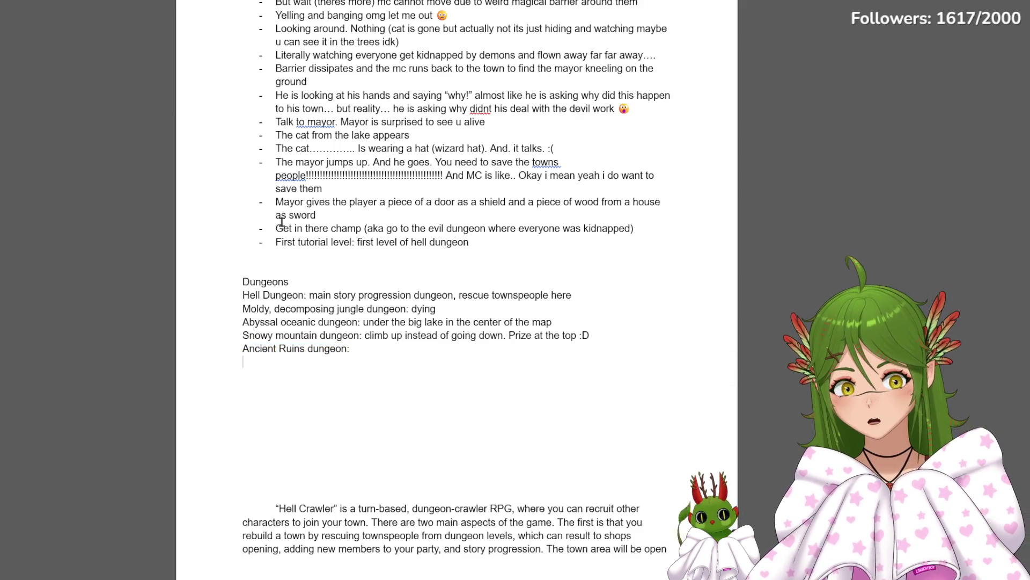
left_click(312, 369)
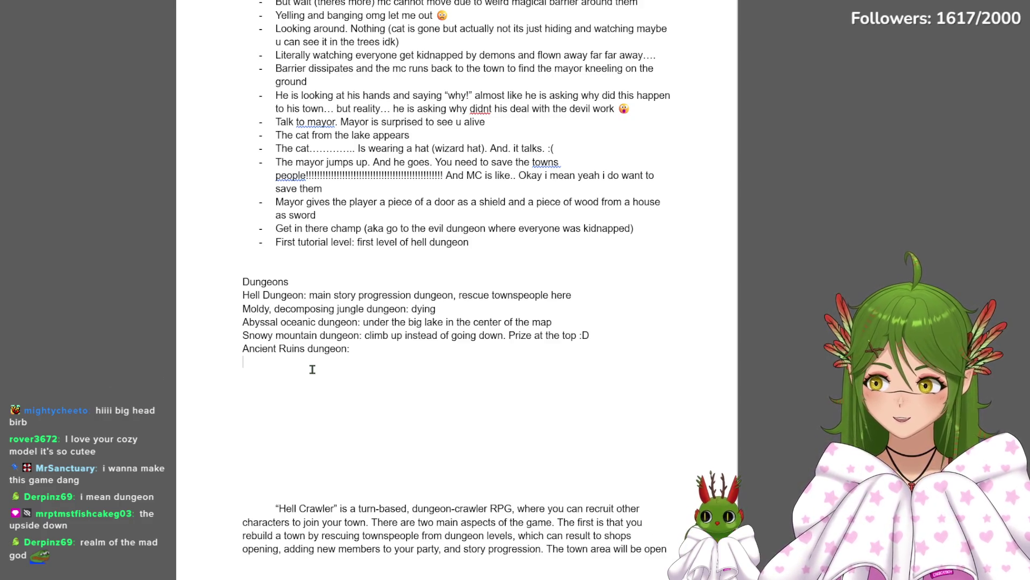
left_click_drag(236, 348, 393, 366)
left_click(393, 364)
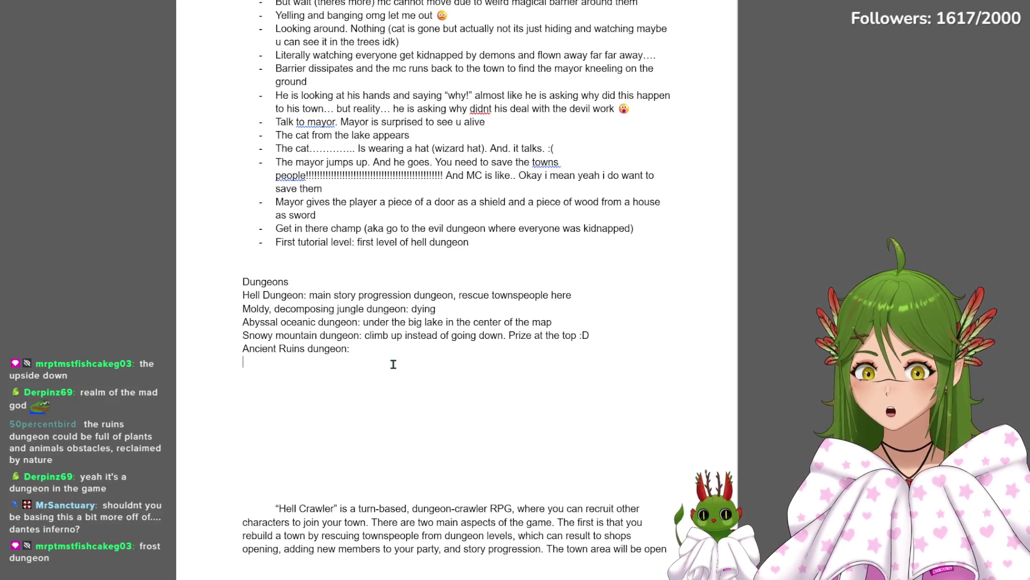
left_click(395, 354)
type("reclaimed by")
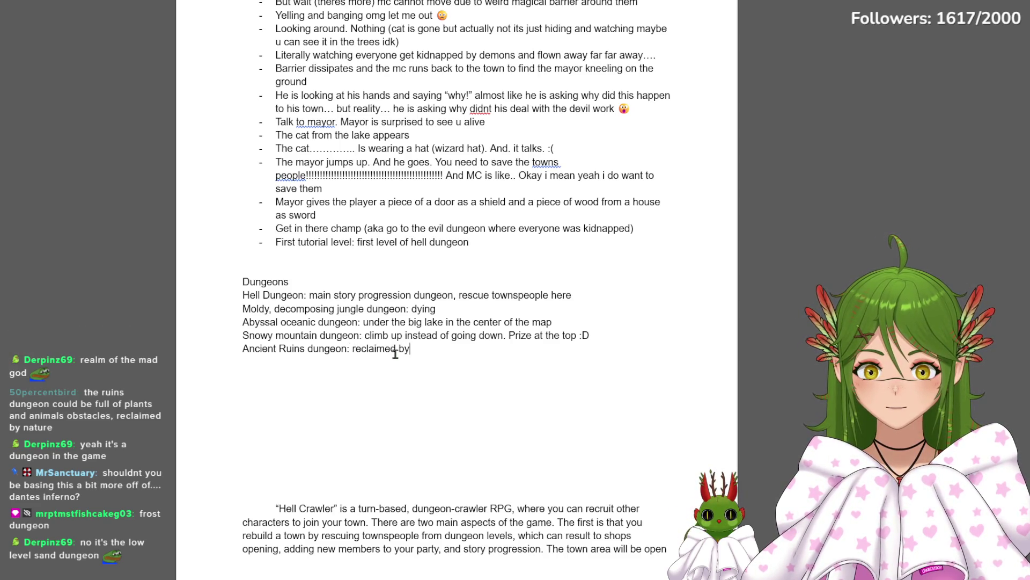
type(" nature")
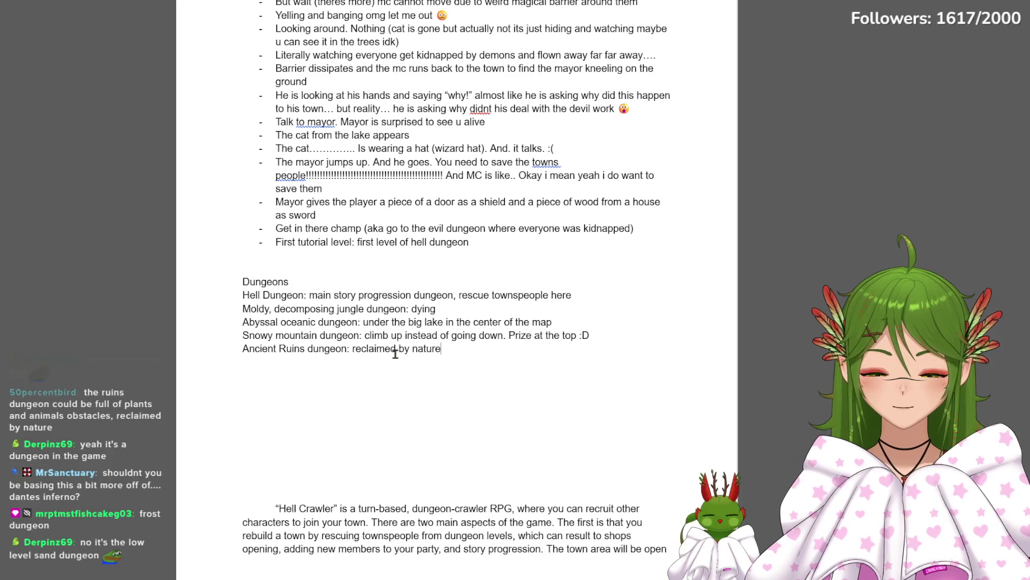
type(",")
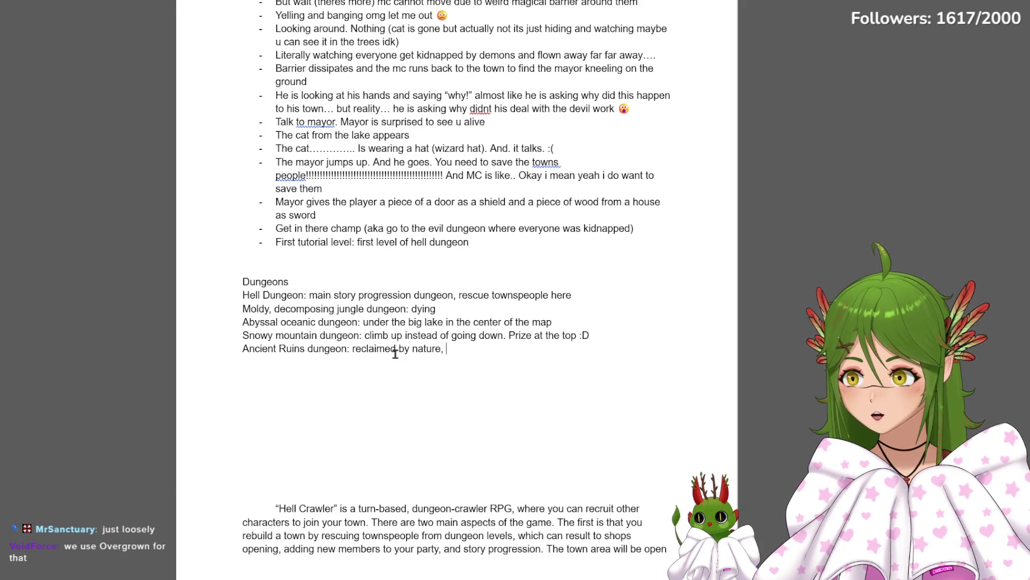
Insert blank lines separating the Hell Dungeon line from the Moldy through Ancient Ruins entries
left_click(229, 310)
key("Return")
left_click_drag(241, 294, 592, 298)
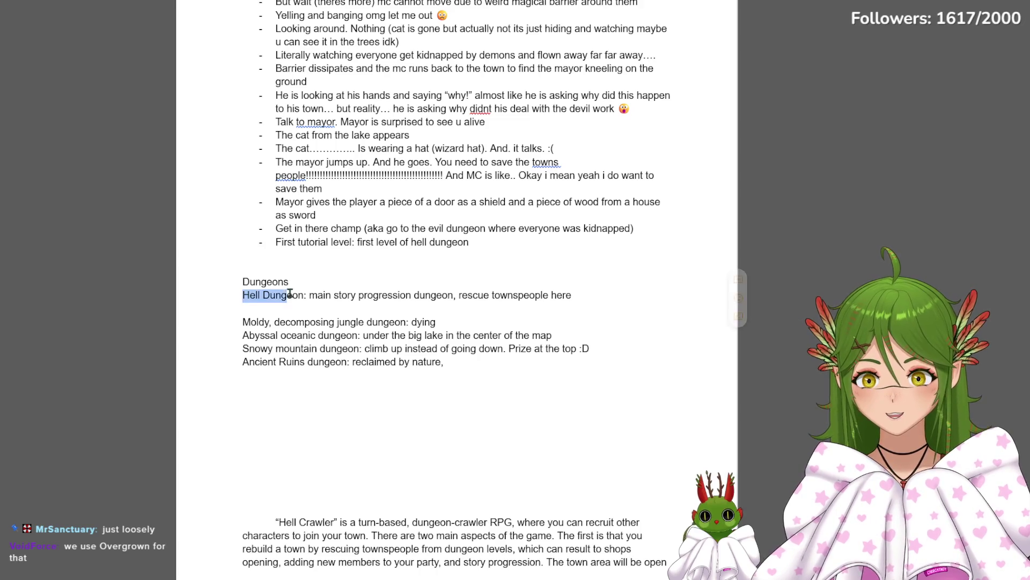
left_click(591, 299)
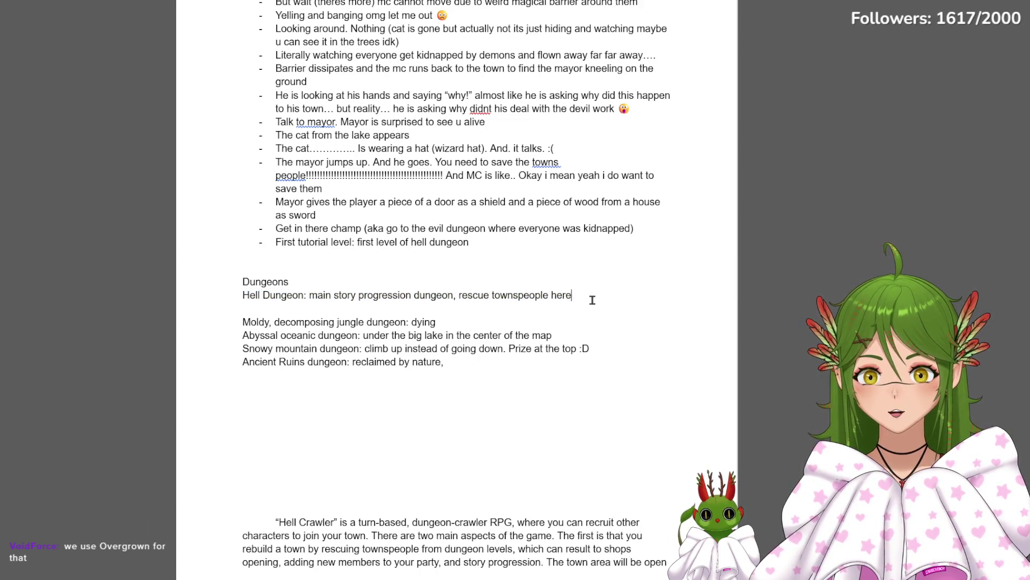
left_click(231, 292, "shift")
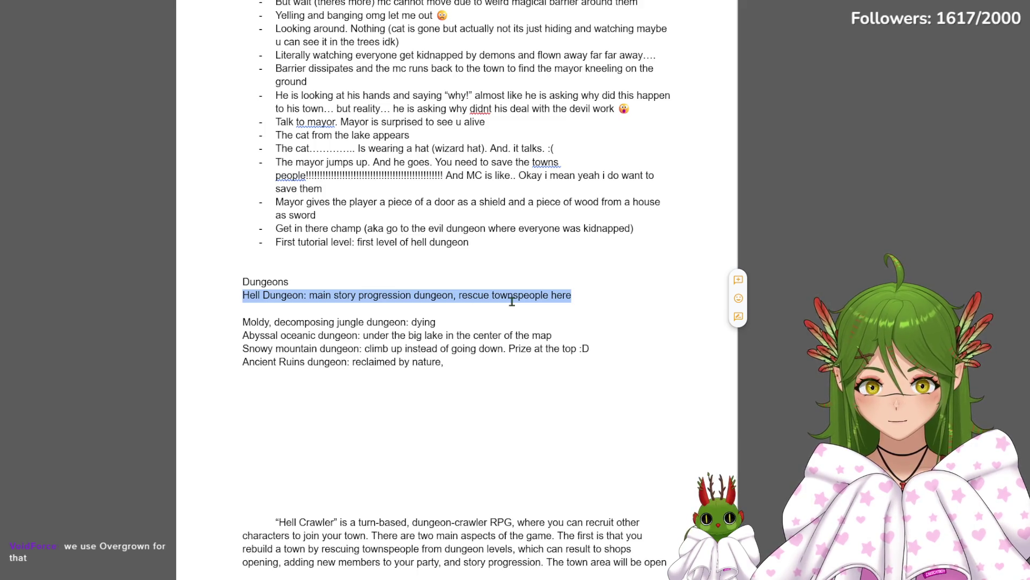
left_click_drag(241, 321, 463, 363)
left_click(444, 360)
left_click(373, 312)
key("Return")
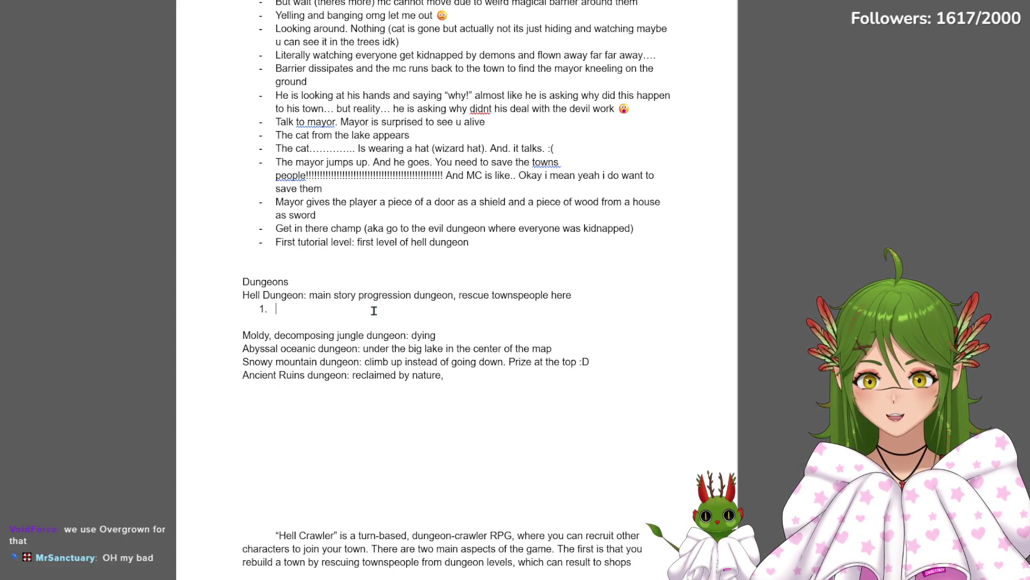
type("3.")
Clean up so a single empty numbered item sits under the Hell Dungeon line
key("BackSpace")
key("Return")
key("BackSpace")
key("BackSpace")
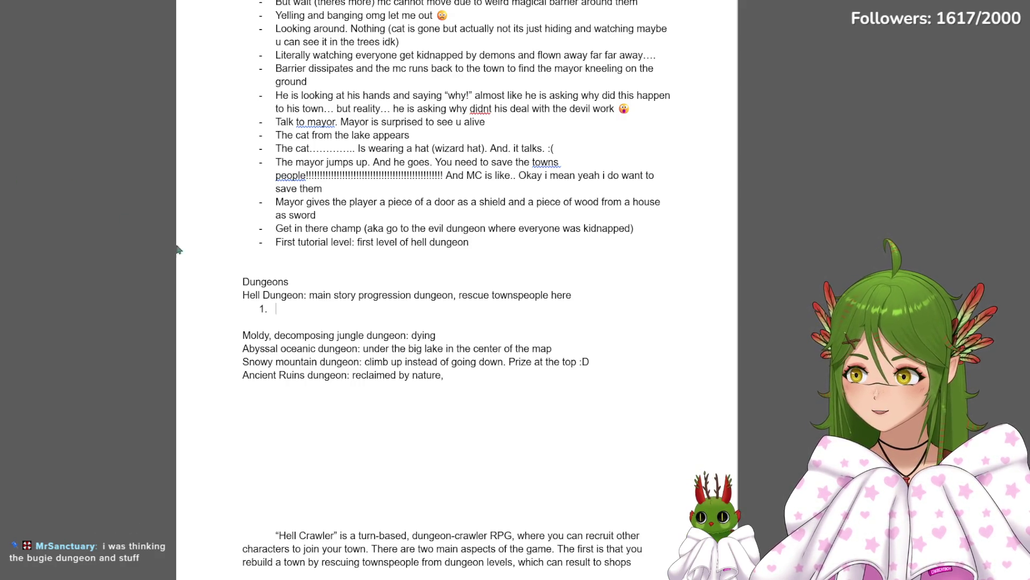
Paste the nine circles of Hell descriptions under Hell Dungeon and remove blank lines after the childhood friends list
key("BackSpace")
type("Circle 1: Limbo (Canto IV): Unbaptized souls and virtuous pagans (e.g., Socrates, Aristotle) who lived without sin but without faith; punishment is eternal separation from God. Circle 2: Lust (Canto V): Souls who let their appetites sway their reason are blown about by violent, relentless storms (e.g., Cleopatra, Helen of Troy). Circle 3: Gluttony (Canto VI): The gluttonous are forced to lie in a vile, freezing slush, representing their selfish, indulgent lives. Circle 4: Greed (Canto VII): The hoarders and the wasters are divided, forced to push large, heavy weights against each other. Circle 5: Wrath and Sullenness (Canto VIII): The wrathful fight each other on the surface of the River Styx, while the sullen gurgle beneath the mud. Circle 6: Heresy (Canto X): Those who denied the soul's immortality are trapped in flaming, open tombs. Circle 7: Violence (Cantos XII–XVII): Divided into three rings: against neighbors (blood river), self (forest of suicides), and God/nature (burning sand). Circle 8: Fraud (Malebolge - Cantos XVIII–XXX): Divided into ten \"ditches\" (Malebolge) for panderers, flatterers, simoniacs, sorcerers, corrupt politicians, hypocrites, thieves, false counselors, sowers of discord, and falsifiers. Circle 9: Treachery (Cocytus - Canto XXXII–XXXIV): A frozen lake (Cocytus) containing four regions: Caina (kin), Antenora (country), Ptolomea (guests), and Judecca (masters). Satan is frozen at the center.")
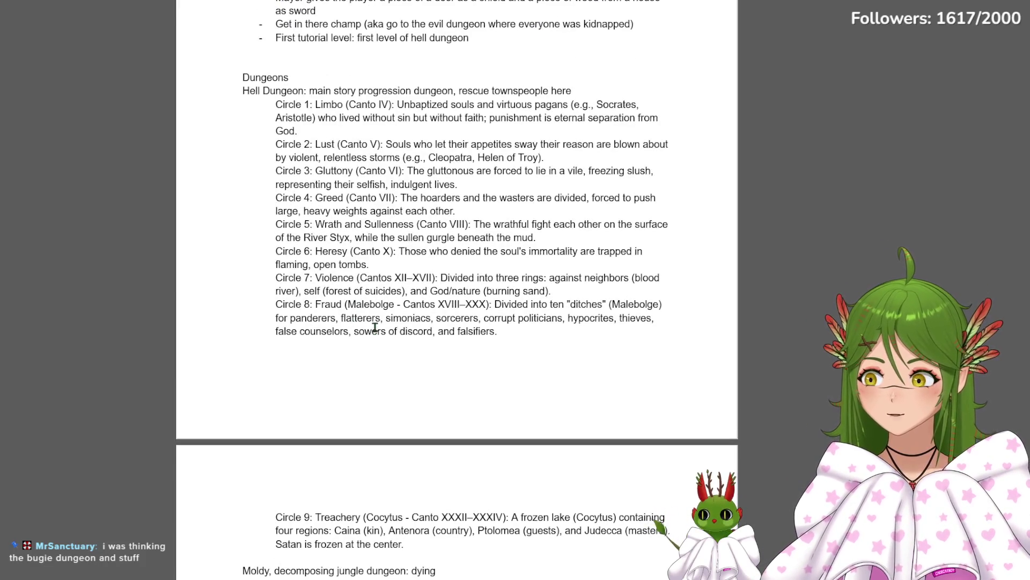
scroll(368, 260, "down", 2)
scroll(368, 274, "up", 4)
scroll(354, 282, "up", 5)
left_click(297, 187)
key("BackSpace")
key("BackSpace")
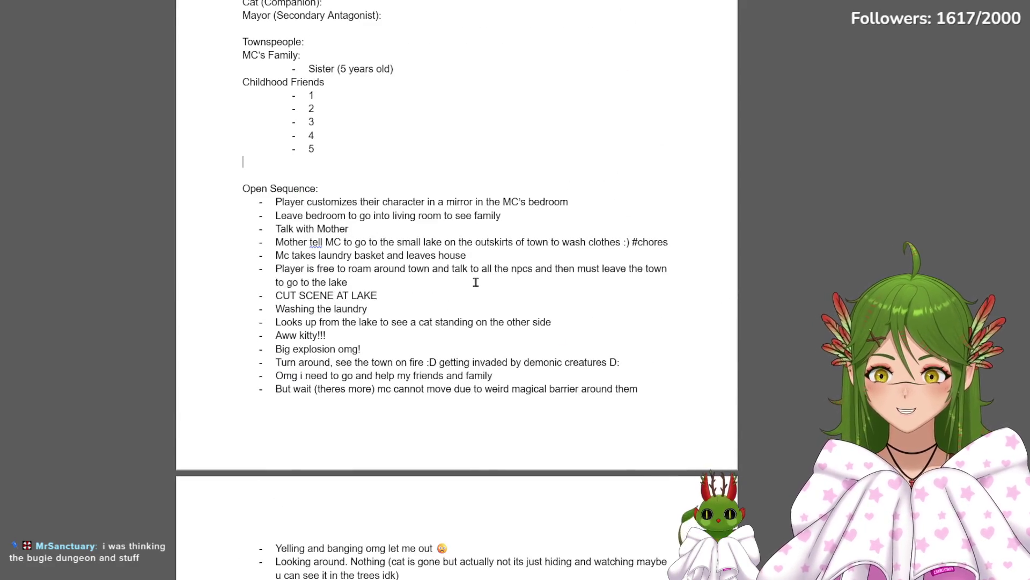
scroll(356, 311, "up", 4)
scroll(367, 323, "down", 5)
scroll(368, 324, "down", 4)
scroll(364, 362, "down", 5)
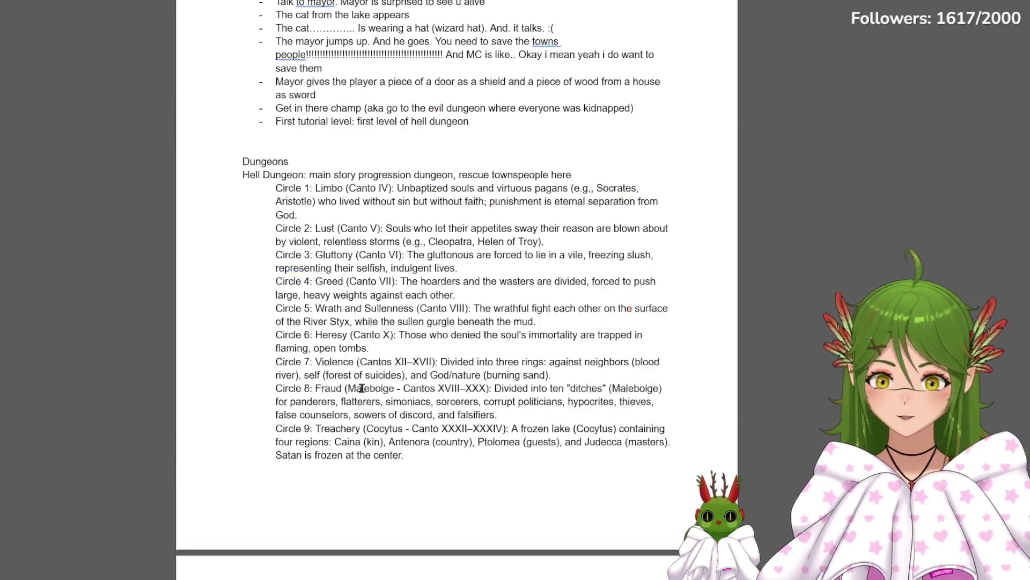
scroll(361, 389, "down", 4)
scroll(370, 338, "up", 5)
scroll(381, 278, "down", 1)
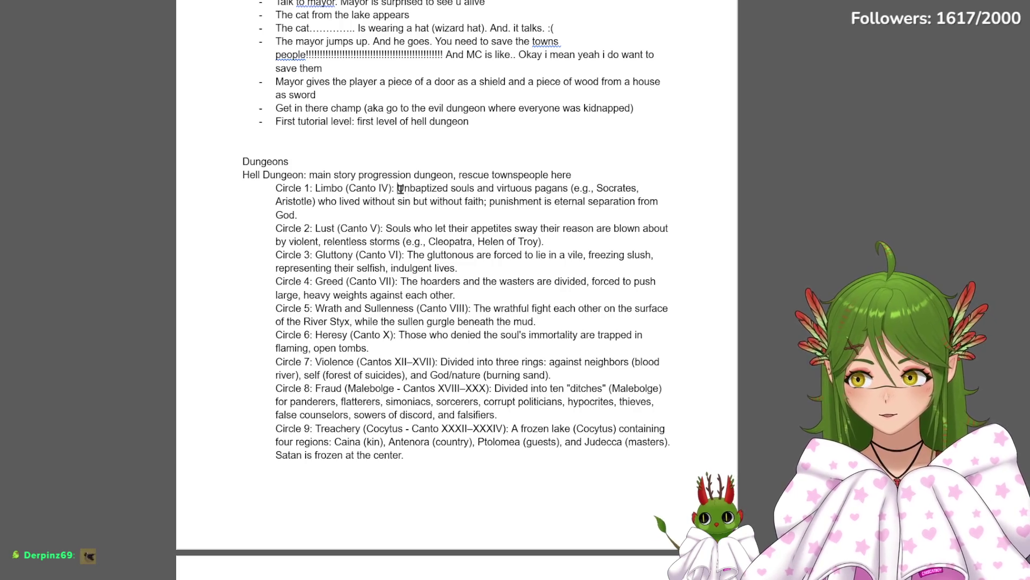
Put the Limbo and Lust descriptions on their own lines and dash-bullet the Circle 1–3 headings
key("Return")
left_click(386, 229)
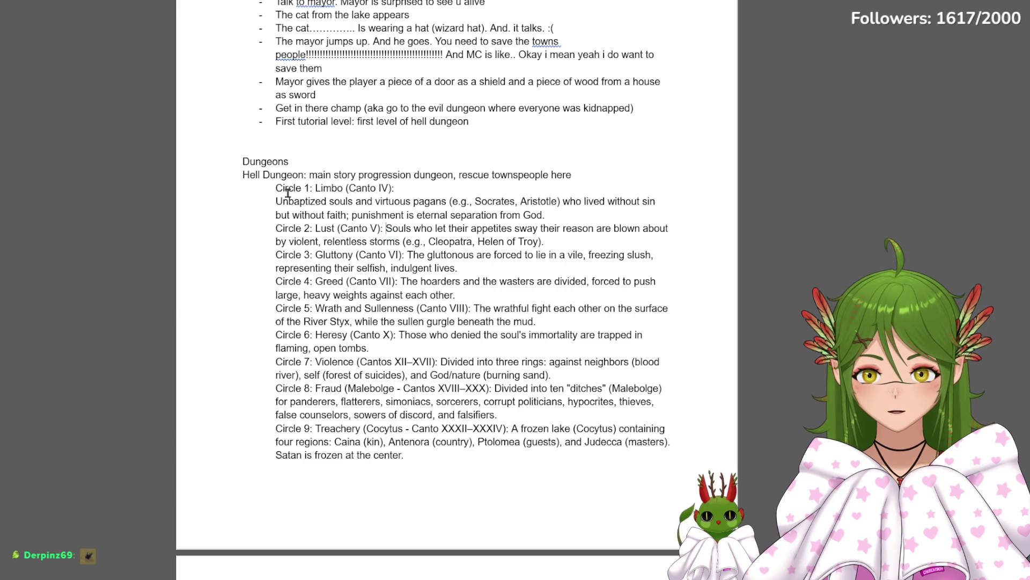
key("Return")
left_click(266, 187)
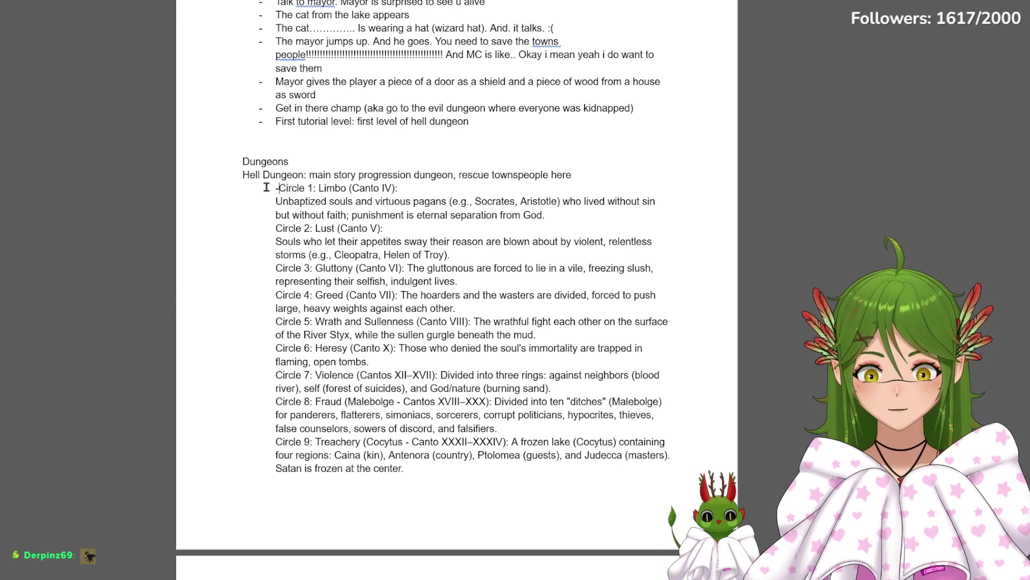
left_click(264, 231)
type("-")
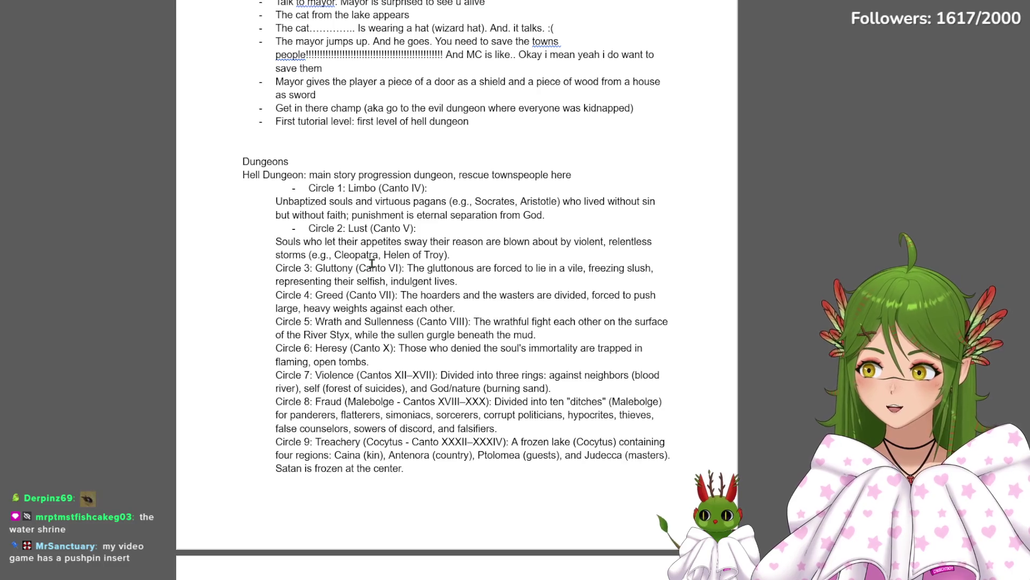
left_click(268, 244)
left_click(271, 267)
type("-")
Move the Gluttony, Greed, Wrath, Heresy and Violence descriptions onto indented lines below their headings
left_click(440, 268)
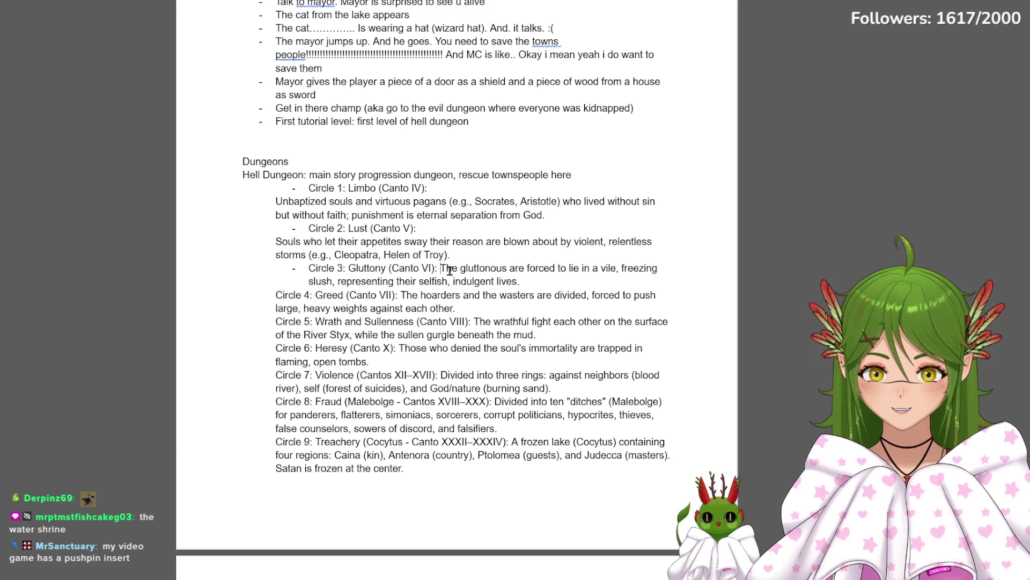
key("Return")
key("BackSpace")
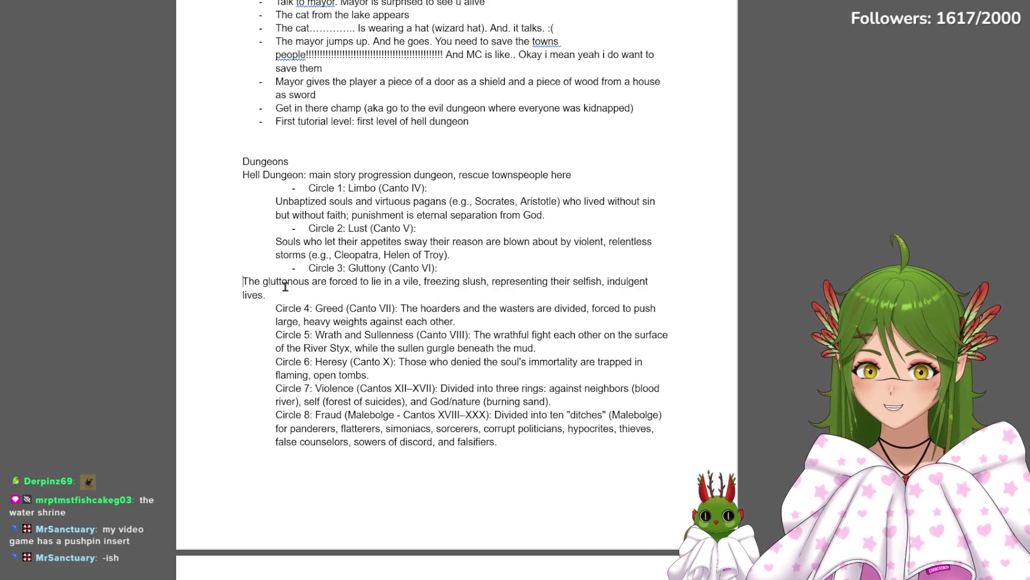
key("Tab")
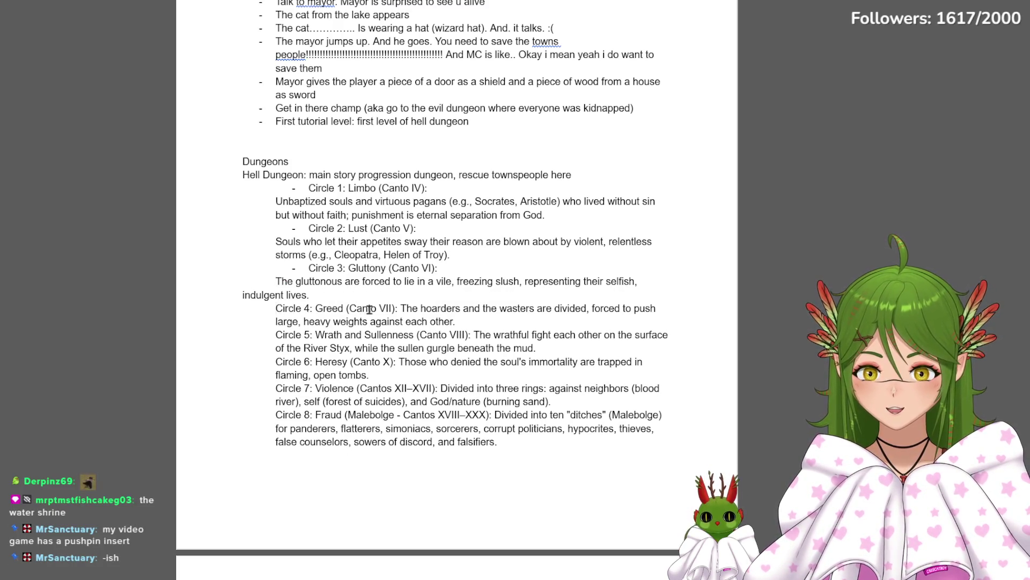
left_click(401, 307)
key("Return")
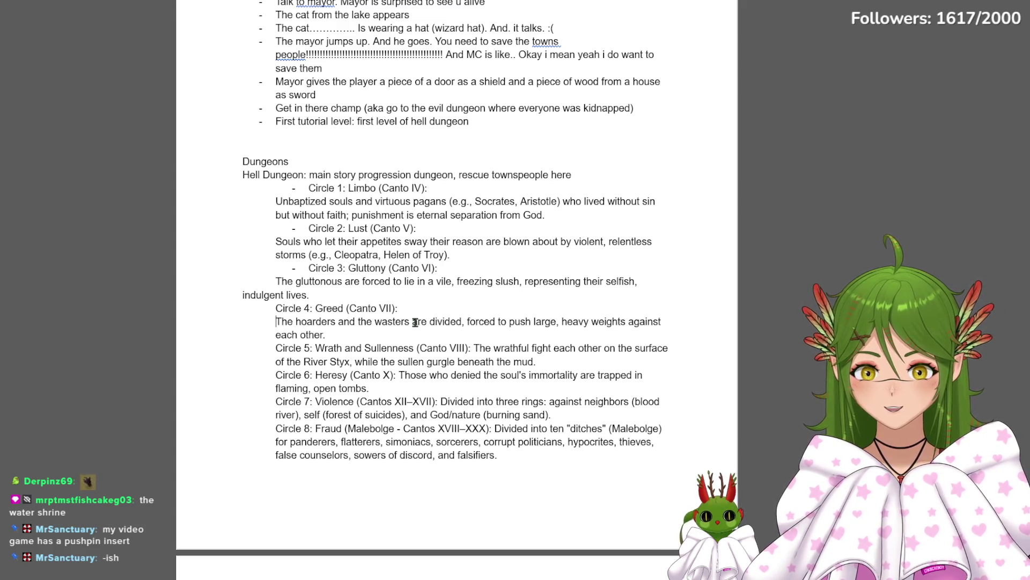
left_click(474, 348)
key("Return")
left_click(398, 390)
key("Return")
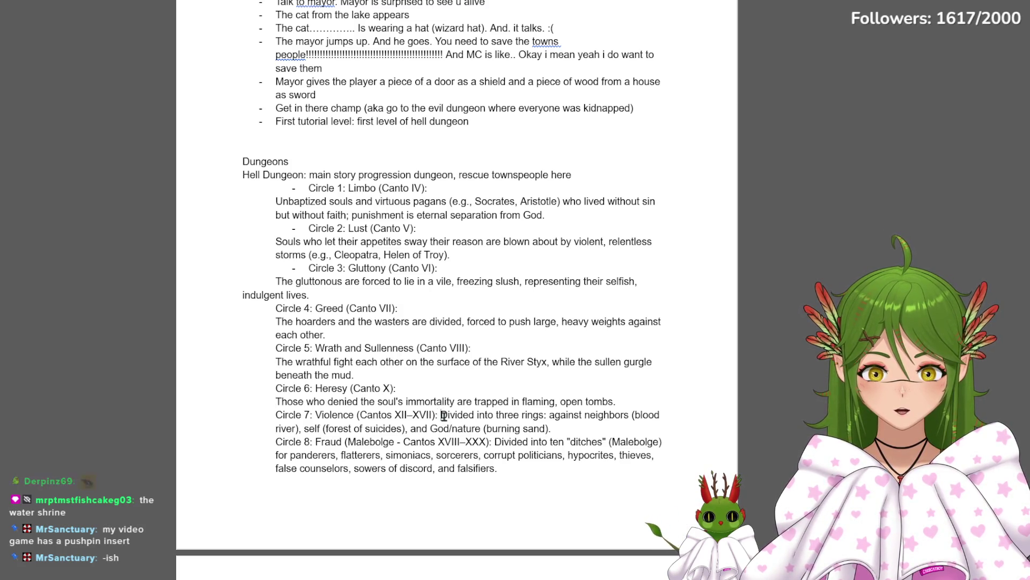
left_click(463, 427)
key("Return")
scroll(476, 434, "down", 1)
scroll(475, 433, "down", 3)
Move the Fraud and Treachery descriptions onto their own lines below their headings
left_click(491, 322)
key("Return")
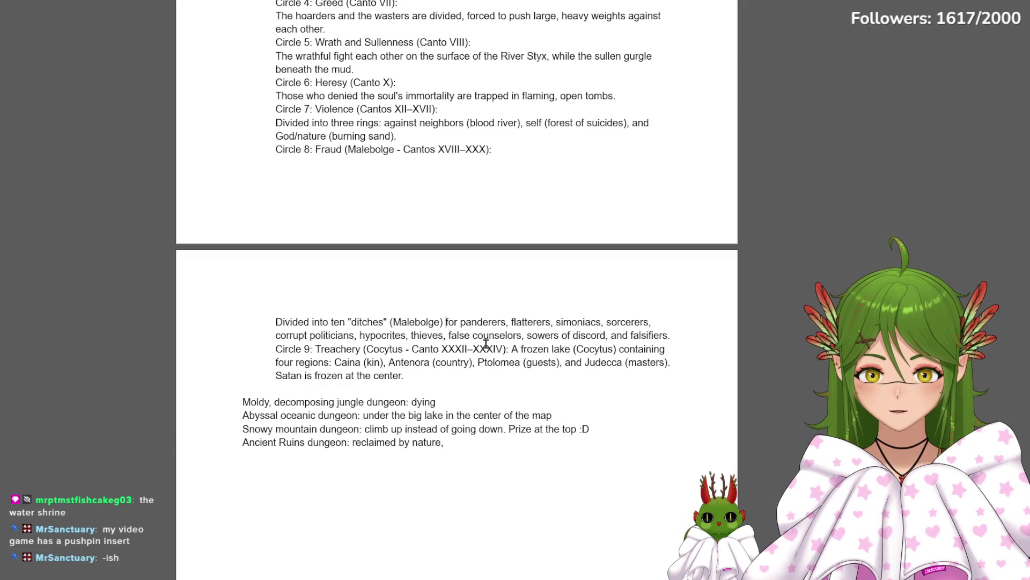
key("Return")
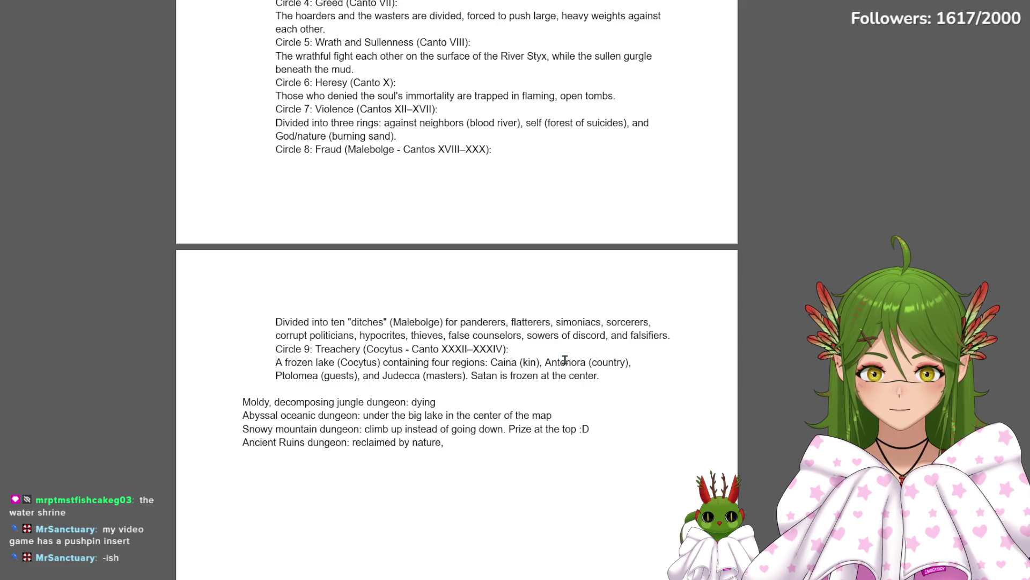
scroll(598, 386, "up", 1)
scroll(599, 386, "up", 3)
scroll(598, 387, "down", 4)
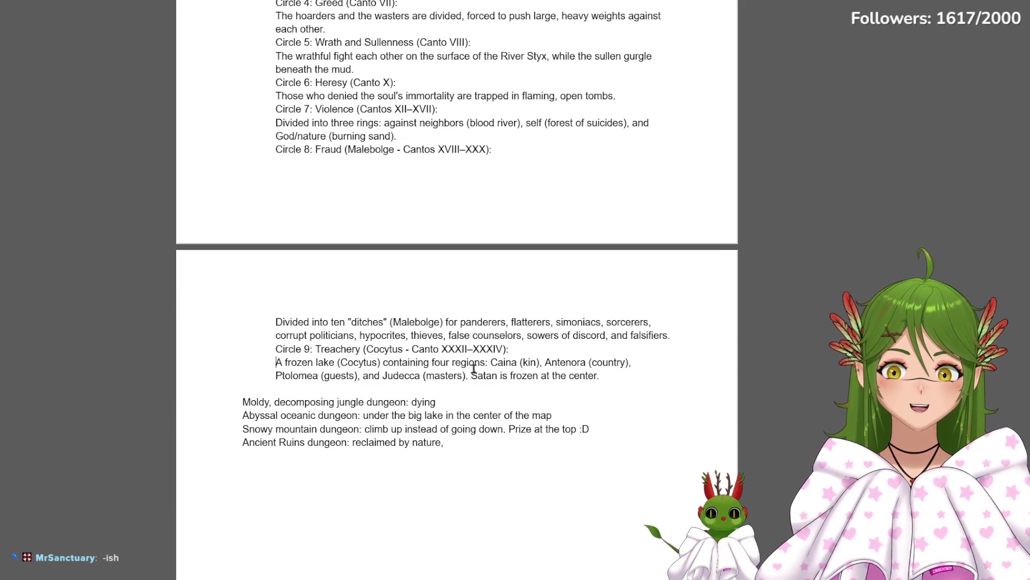
left_click_drag(472, 376, 607, 382)
left_click(596, 380)
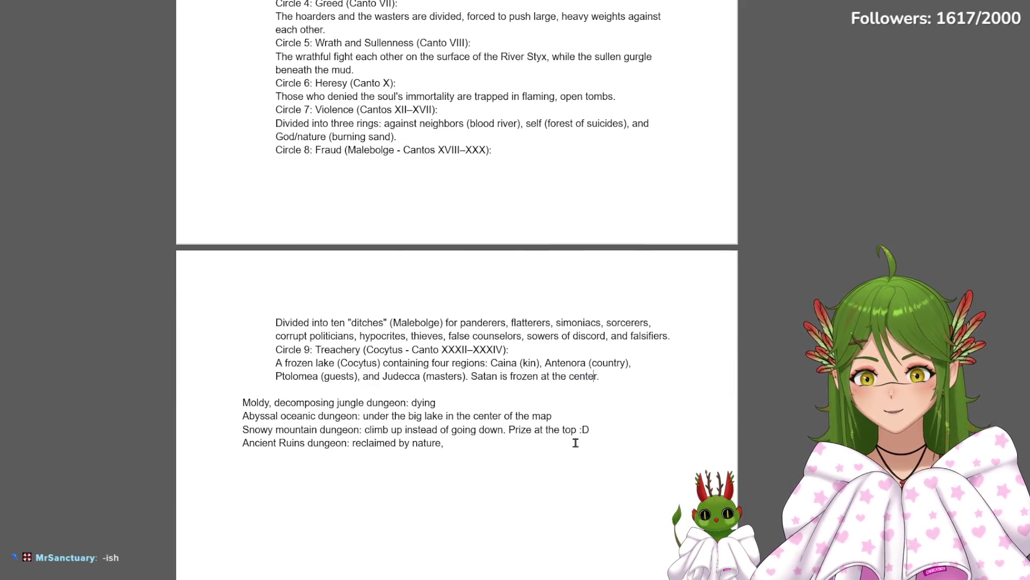
scroll(575, 442, "up", 4)
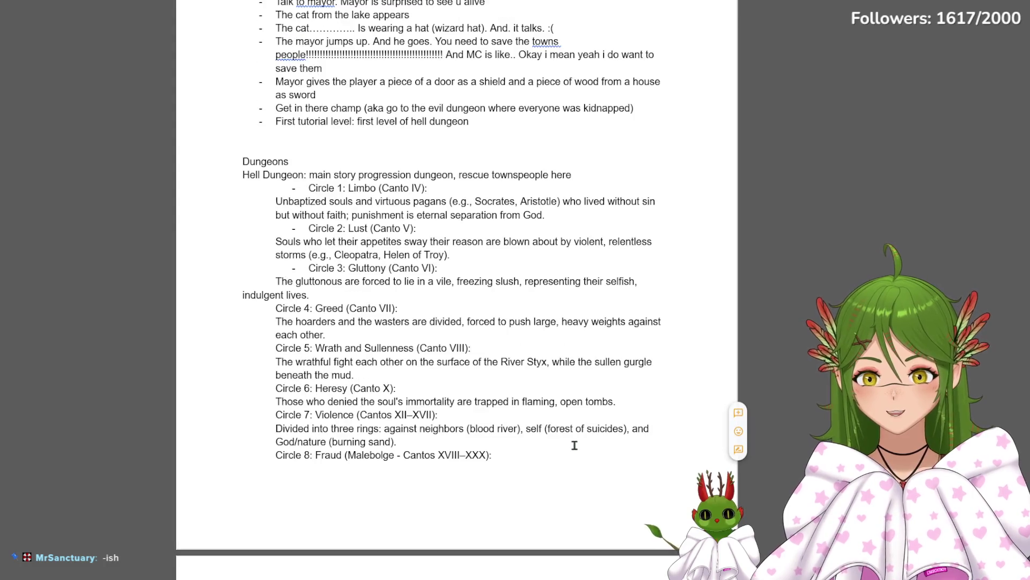
Dash-bullet the remaining circle headings, Circle 4 through Circle 9
left_click(263, 308)
type("-")
key("Return")
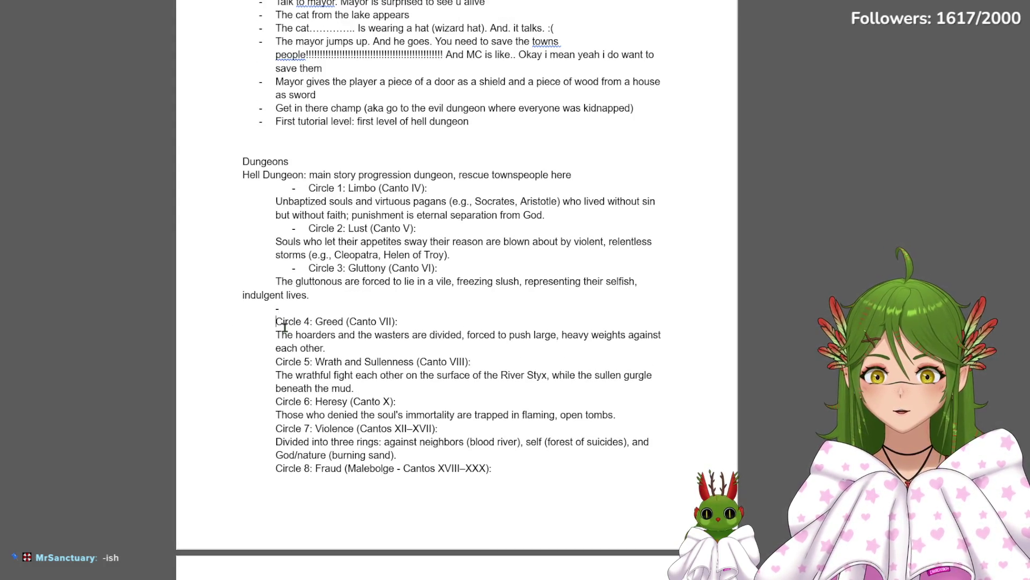
key("BackSpace")
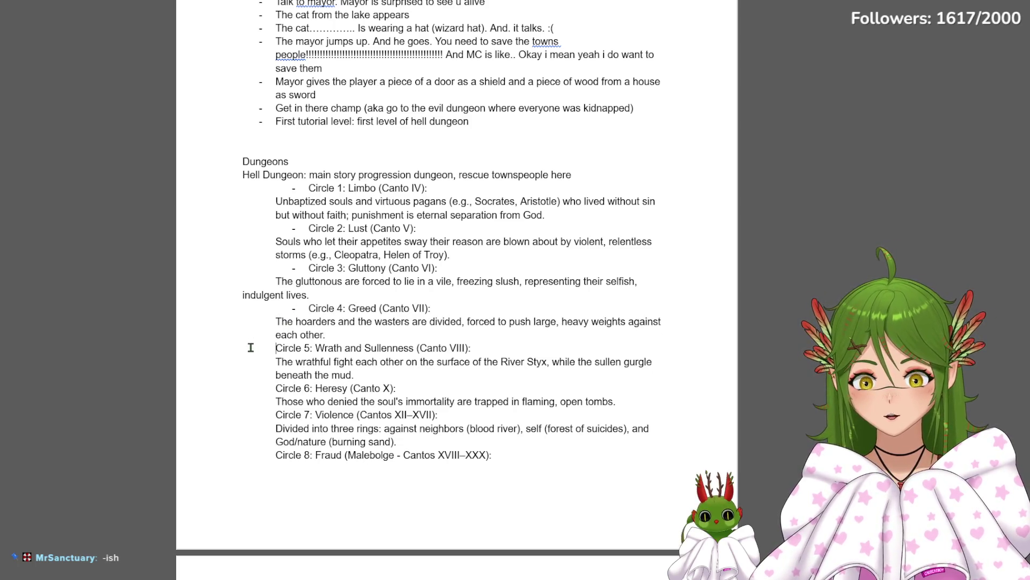
type("-")
left_click(257, 388)
type("- ")
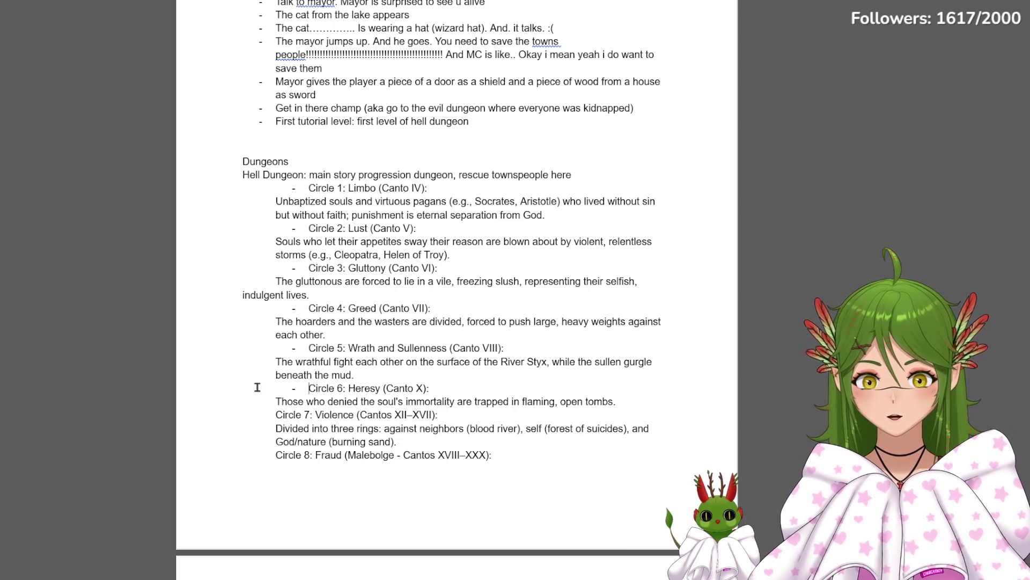
type("-")
left_click(235, 448)
key("Tab")
type("-")
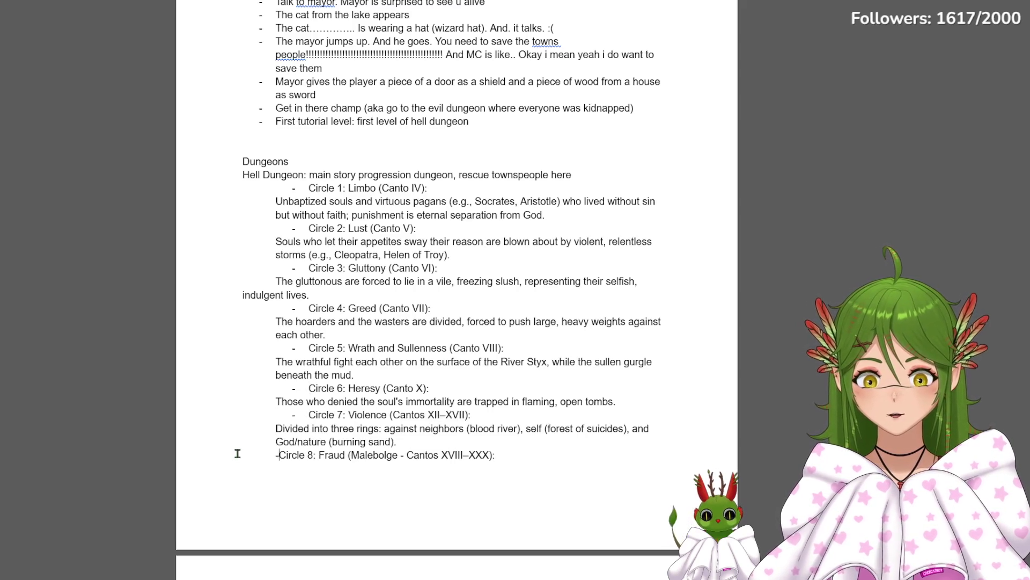
scroll(242, 387, "down", 4)
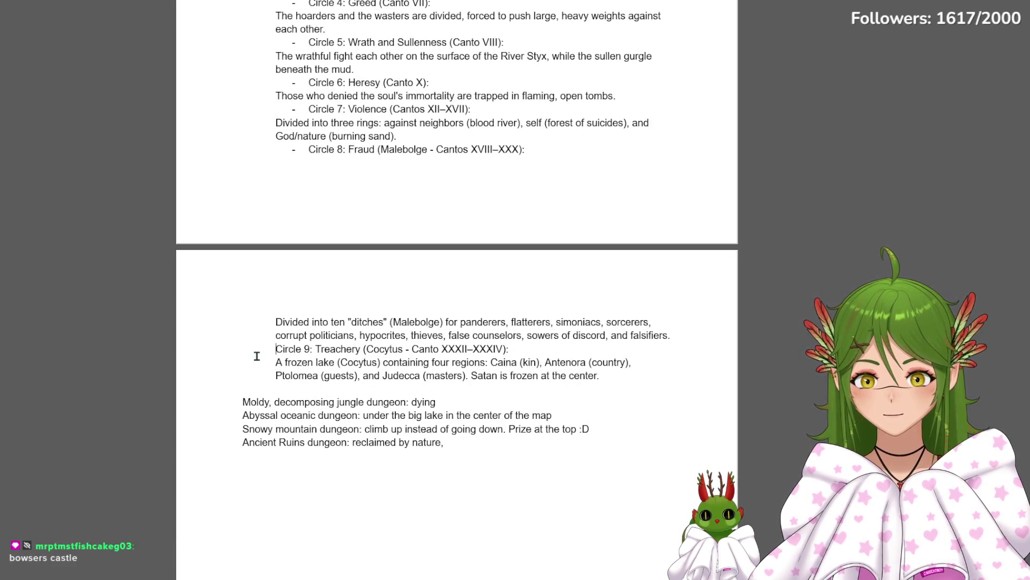
key("Tab")
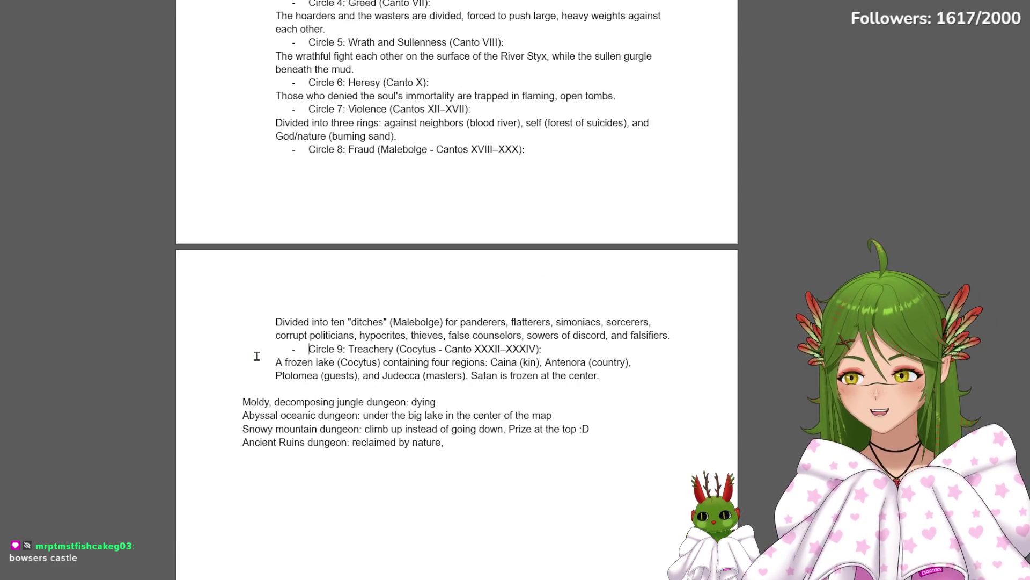
scroll(409, 224, "up", 2)
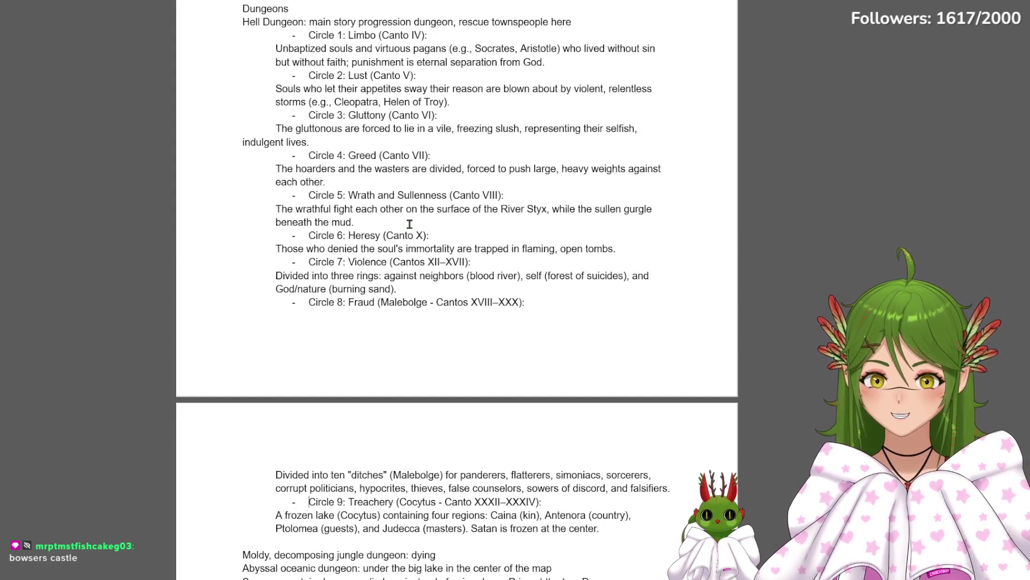
scroll(410, 220, "up", 2)
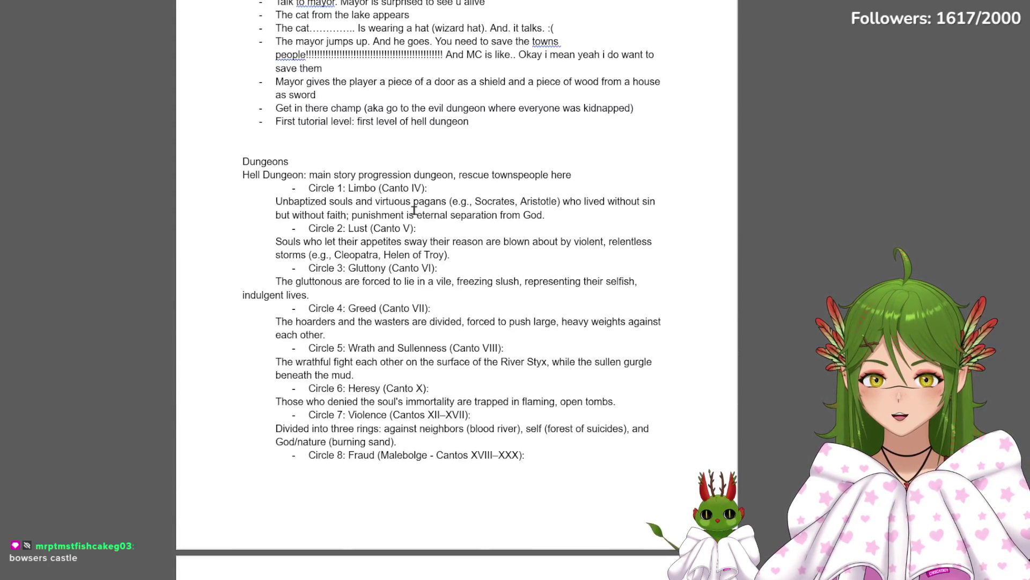
left_click_drag(344, 255, 384, 256)
left_click(384, 255)
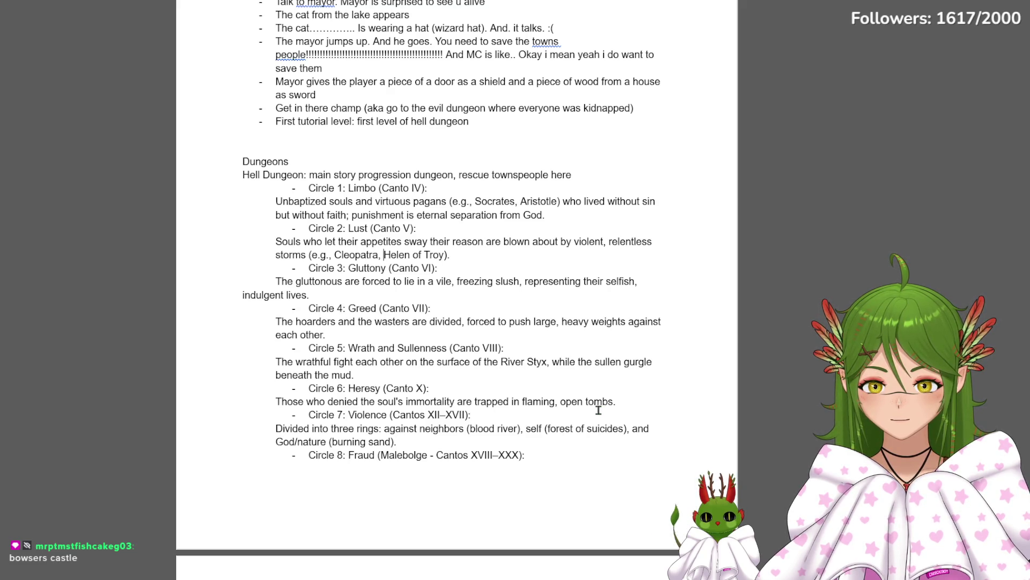
mouse_move(593, 402)
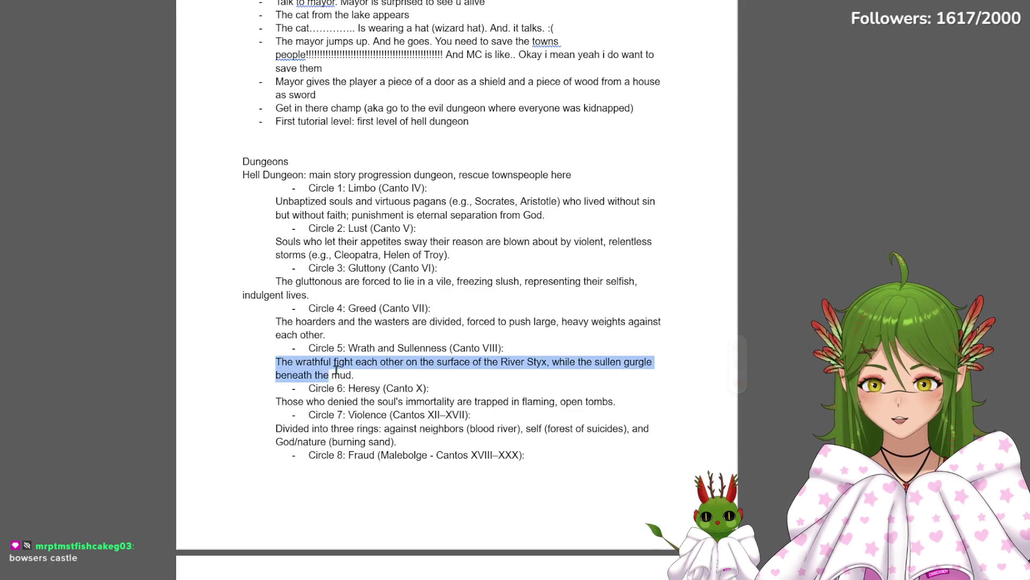
left_click_drag(275, 362, 382, 372)
left_click(537, 377)
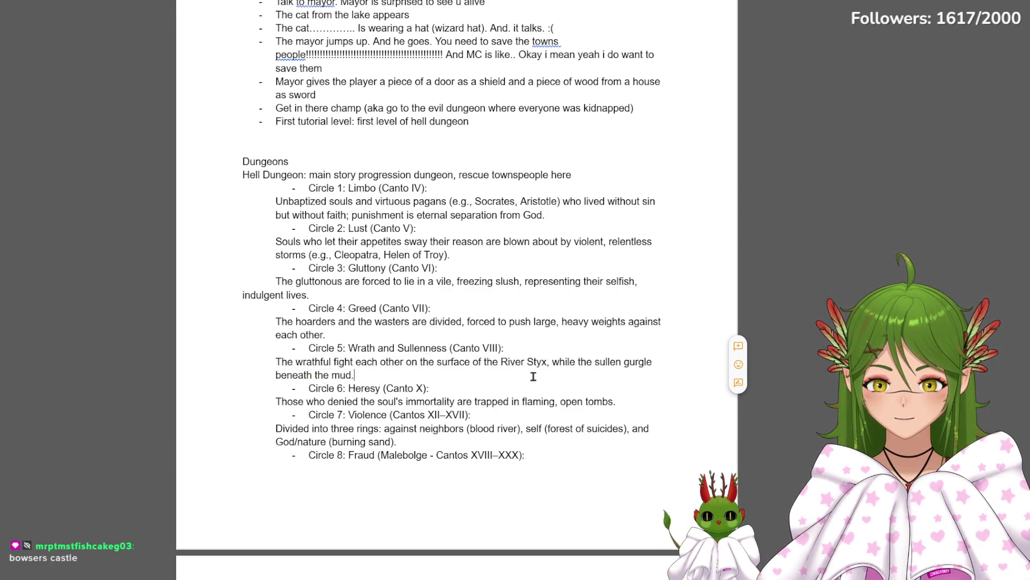
left_click_drag(542, 401, 600, 401)
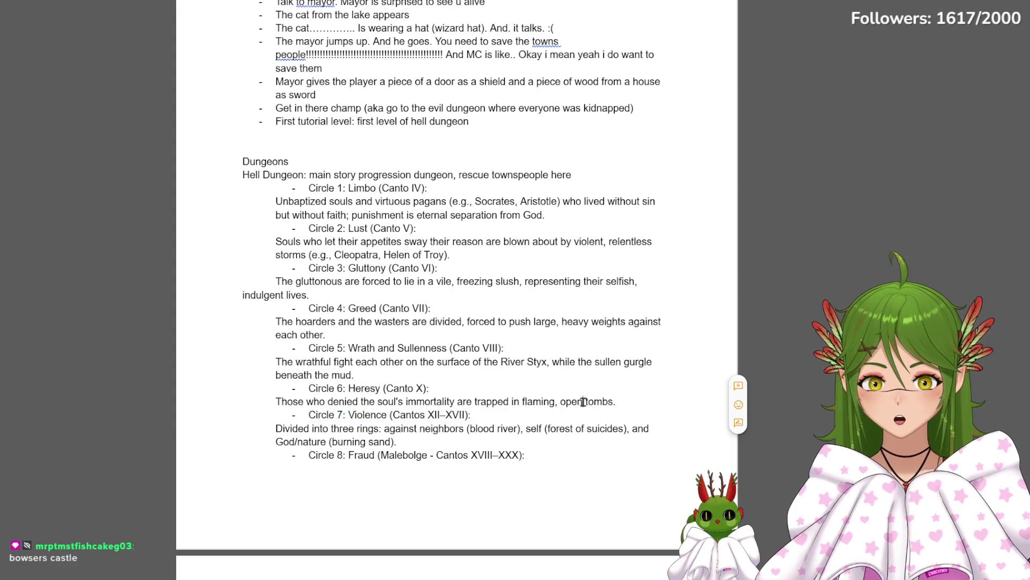
left_click_drag(436, 400, 618, 401)
left_click(616, 401)
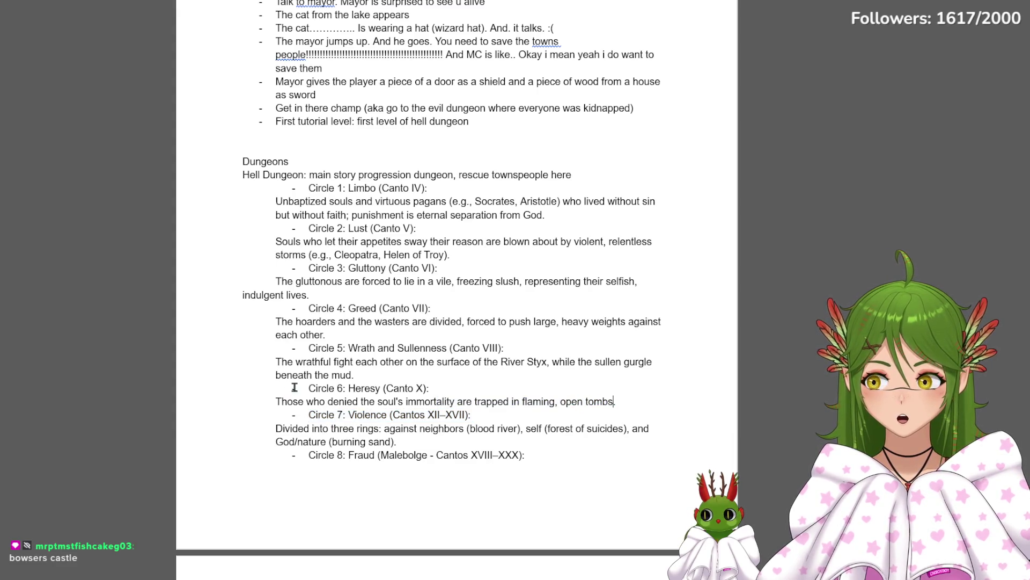
scroll(296, 384, "down", 7)
scroll(320, 376, "up", 3)
scroll(320, 376, "up", 5)
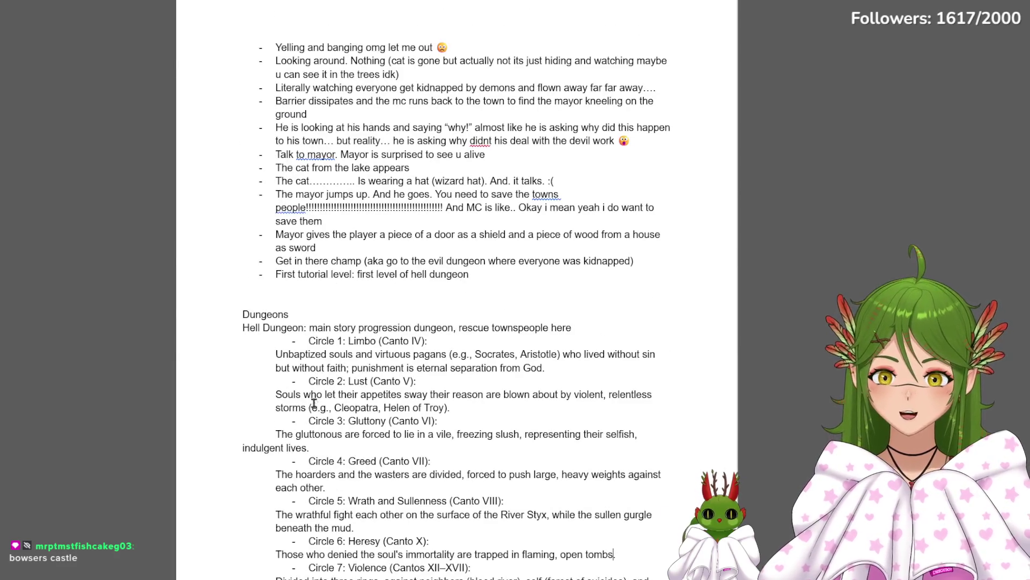
scroll(319, 338, "down", 3)
scroll(315, 294, "up", 4)
scroll(316, 293, "down", 7)
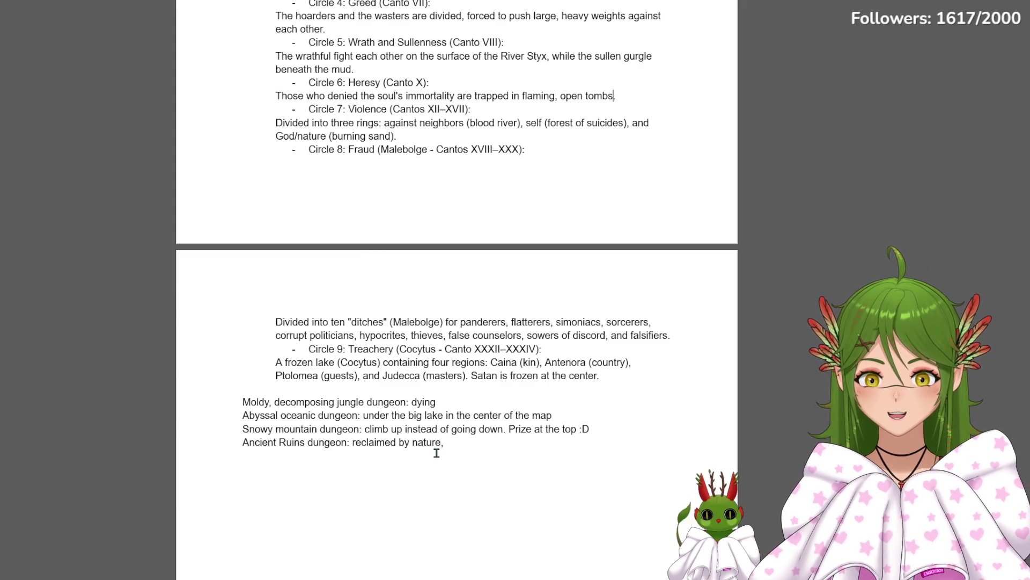
Add blank lines before the Abyssal oceanic, Snowy mountain and Ancient Ruins entries
left_click(466, 444)
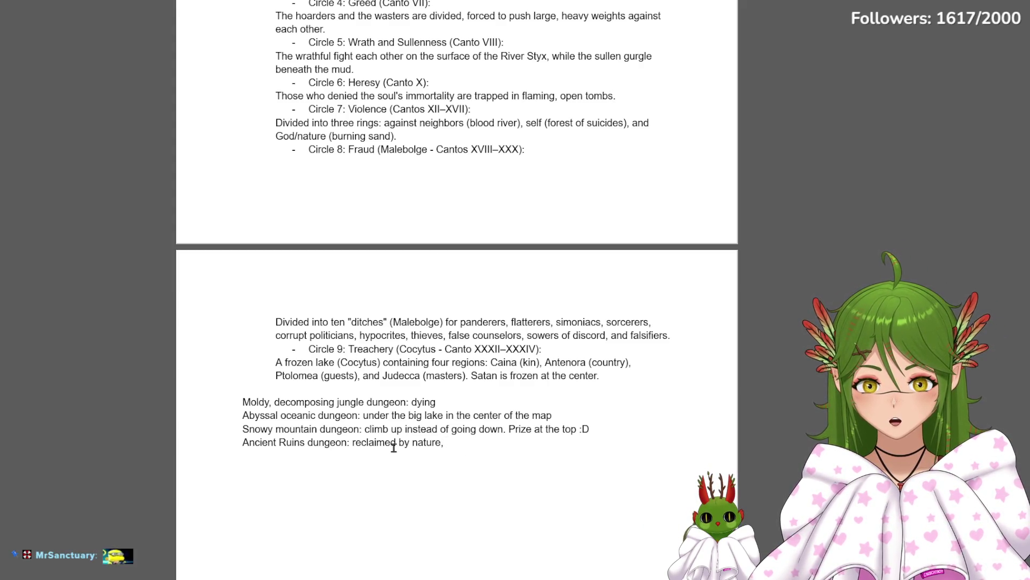
key("Return")
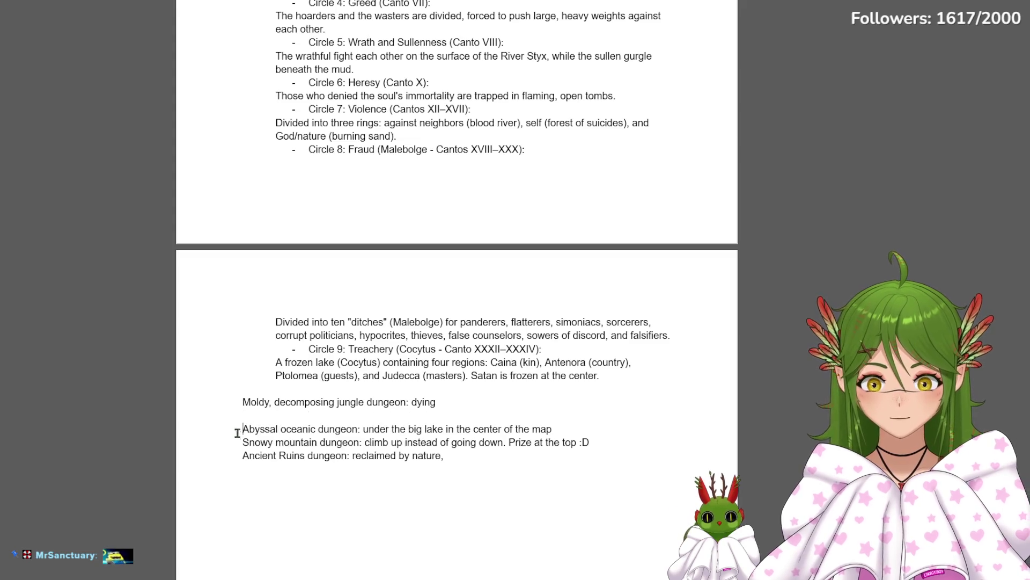
left_click(238, 444)
key("Return")
left_click(239, 468)
key("Return")
scroll(242, 471, "up", 7)
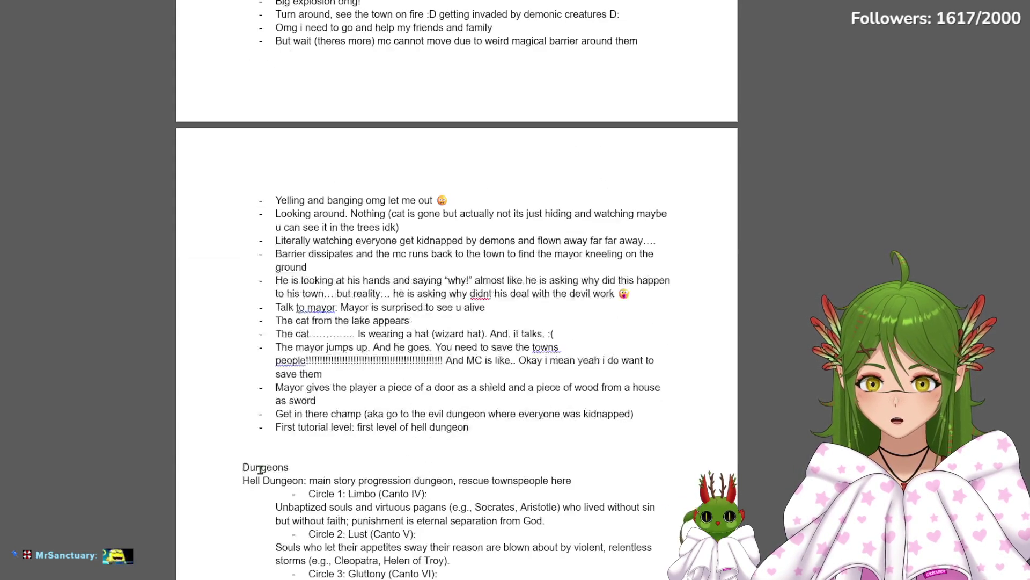
scroll(271, 455, "up", 5)
scroll(269, 454, "down", 5)
Add a 'Floors' line above the Dungeons section heading
left_click(262, 448)
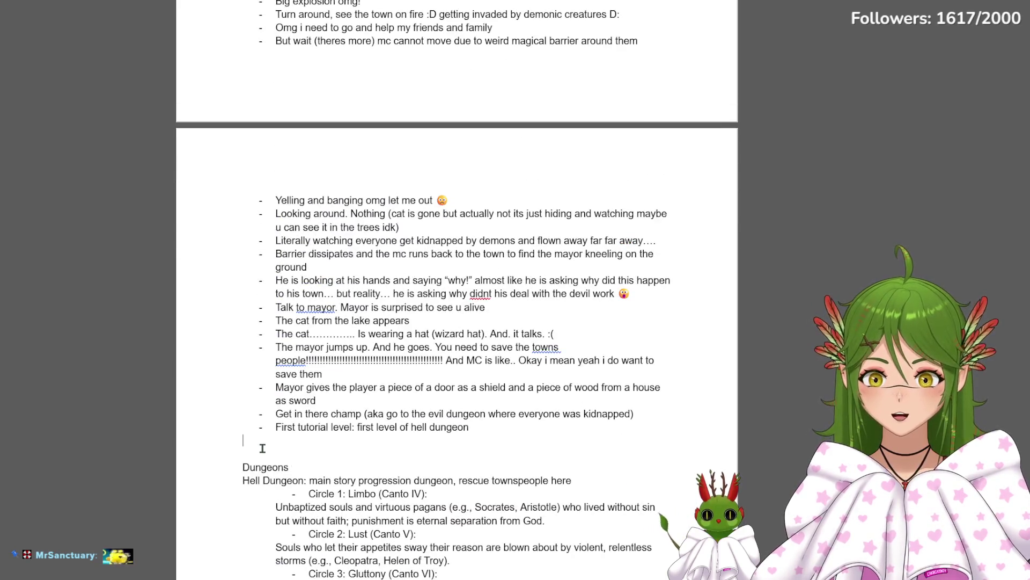
key("Return")
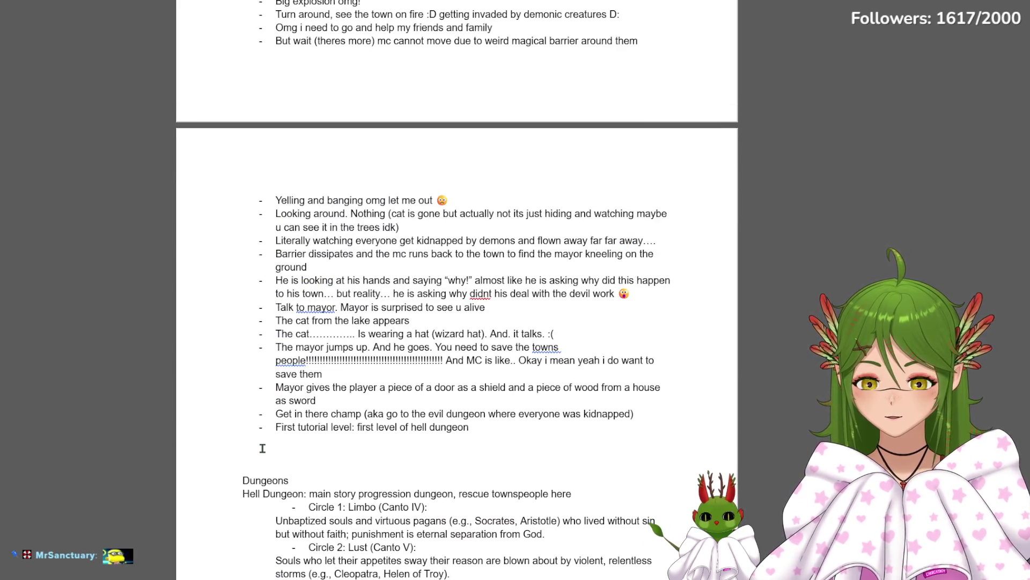
type("floors")
type("Floors")
key("Return")
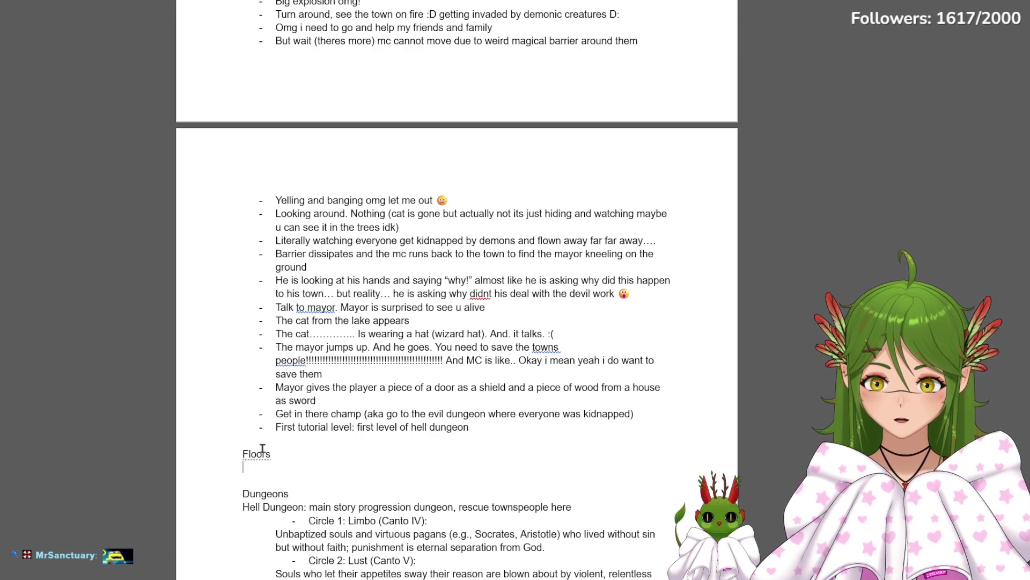
type("Levels")
Add a Levels line and indent Floors beneath it in the outline
key("Return")
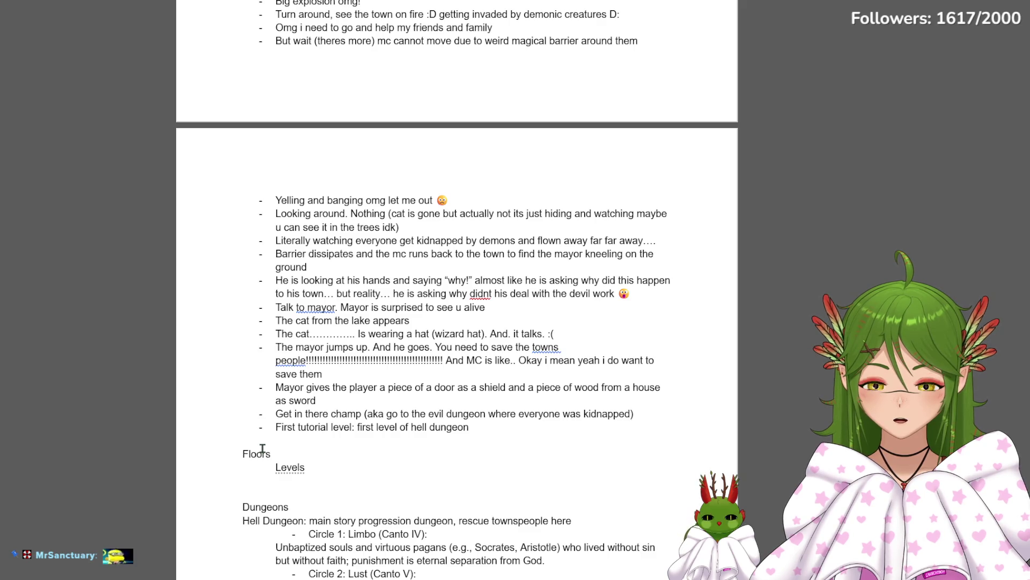
left_click(244, 452)
key("Return")
key("Up")
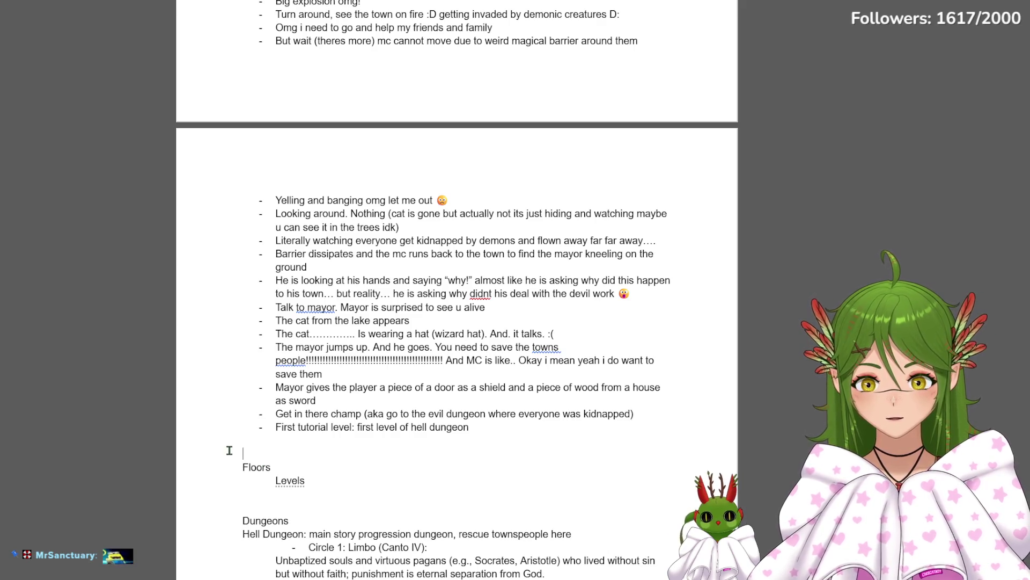
type("Dungeons")
left_click(244, 467)
key("Tab")
key("Tab")
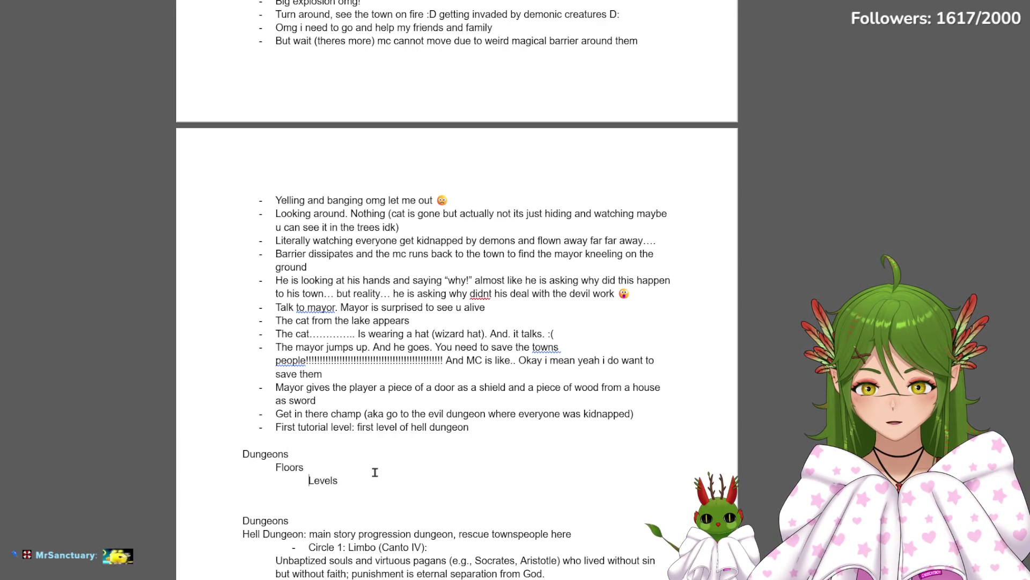
scroll(383, 465, "down", 4)
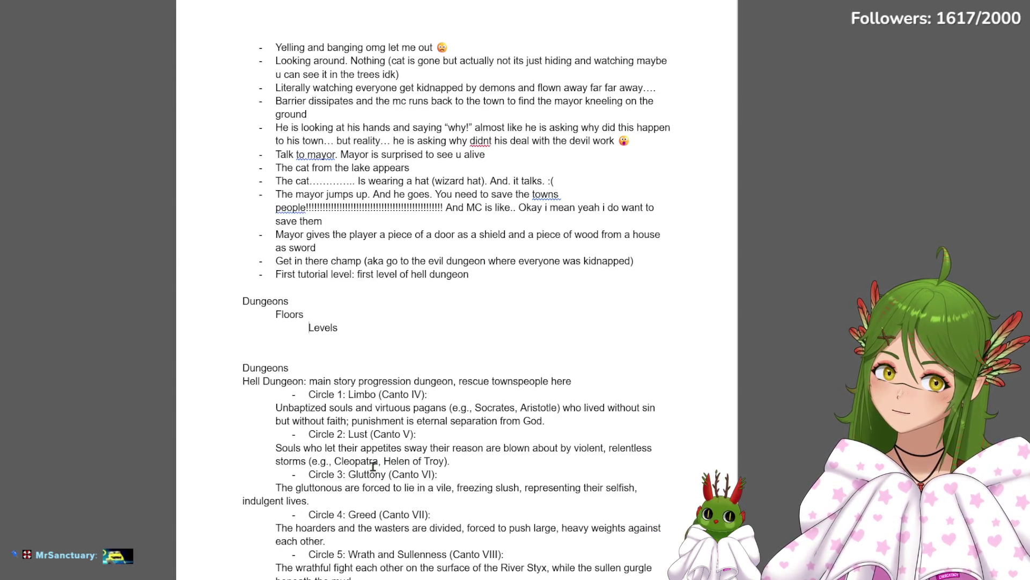
Rework the selection so the outline nests Dungeons, then Levels, then Floors
left_click(339, 325)
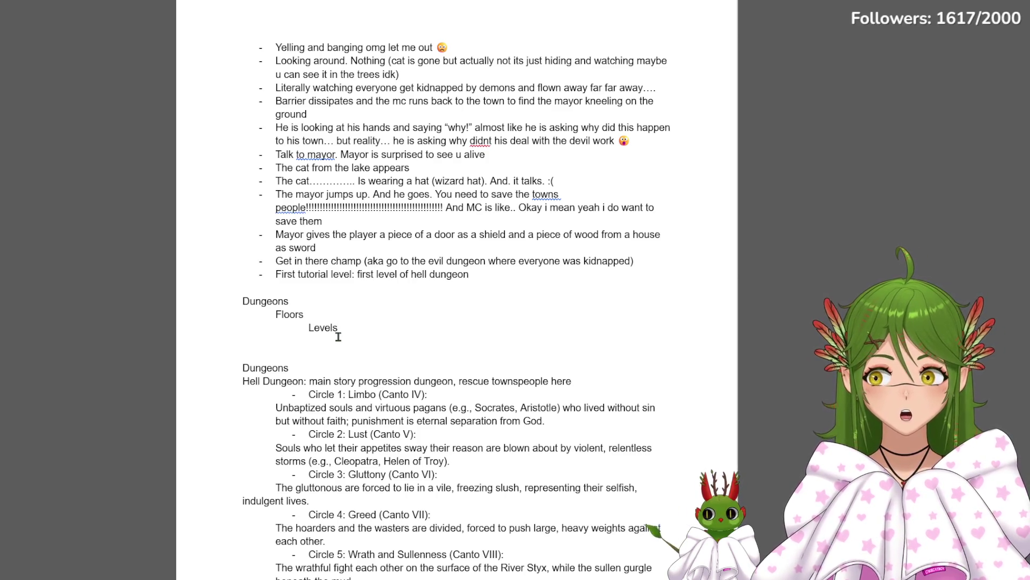
left_click_drag(344, 330, 278, 314)
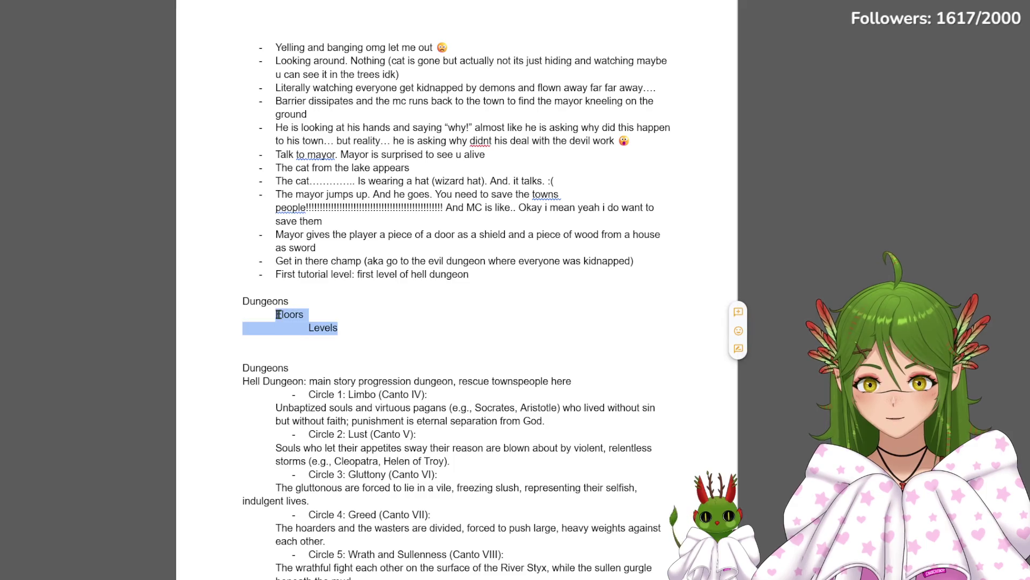
type("LLevels")
key("Return")
type("Floor")
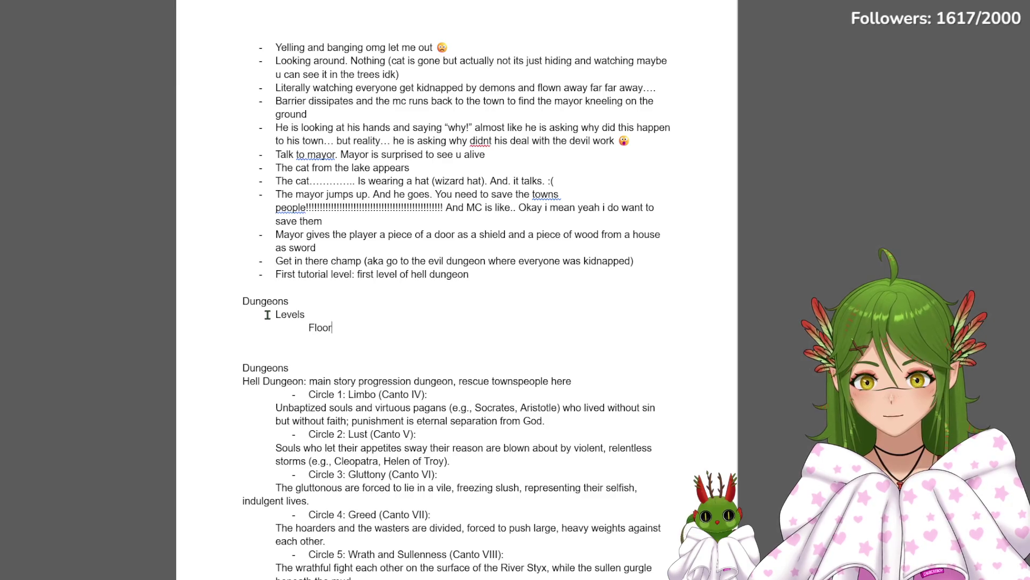
type("s")
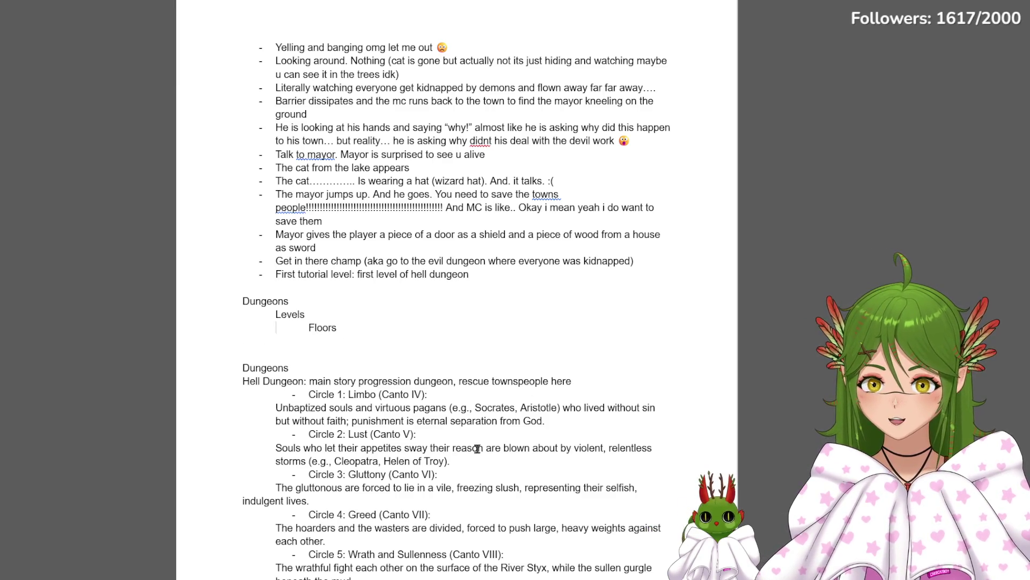
scroll(476, 449, "down", 5)
scroll(476, 450, "up", 2)
scroll(476, 451, "up", 2)
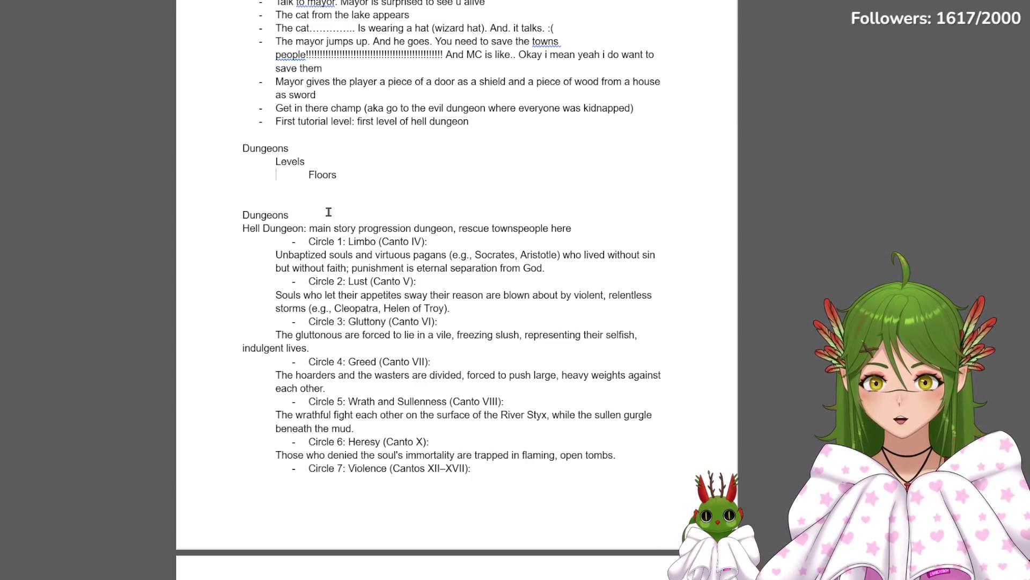
Start a new line after the Ancient Ruins entry and move to the end of 'dying' in the Moldy jungle line
left_click_drag(254, 121, 356, 179)
left_click(357, 179)
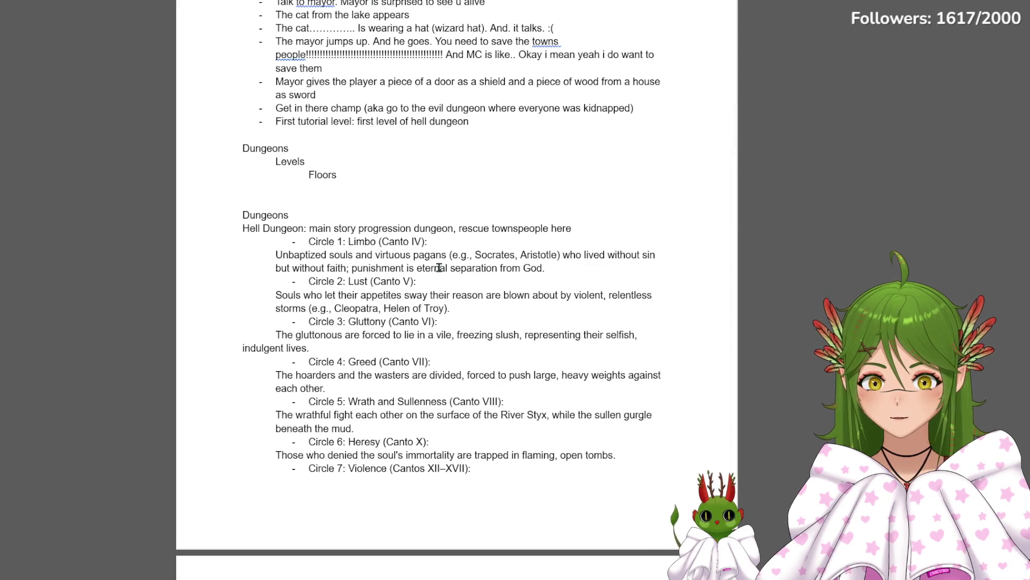
scroll(439, 267, "down", 5)
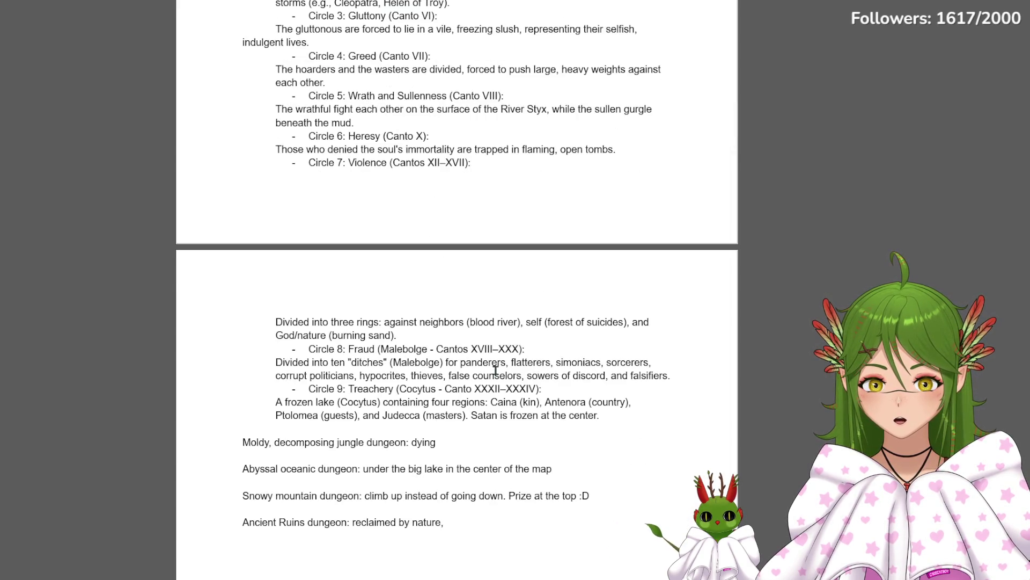
scroll(491, 363, "down", 4)
scroll(493, 364, "down", 1)
scroll(391, 369, "up", 3)
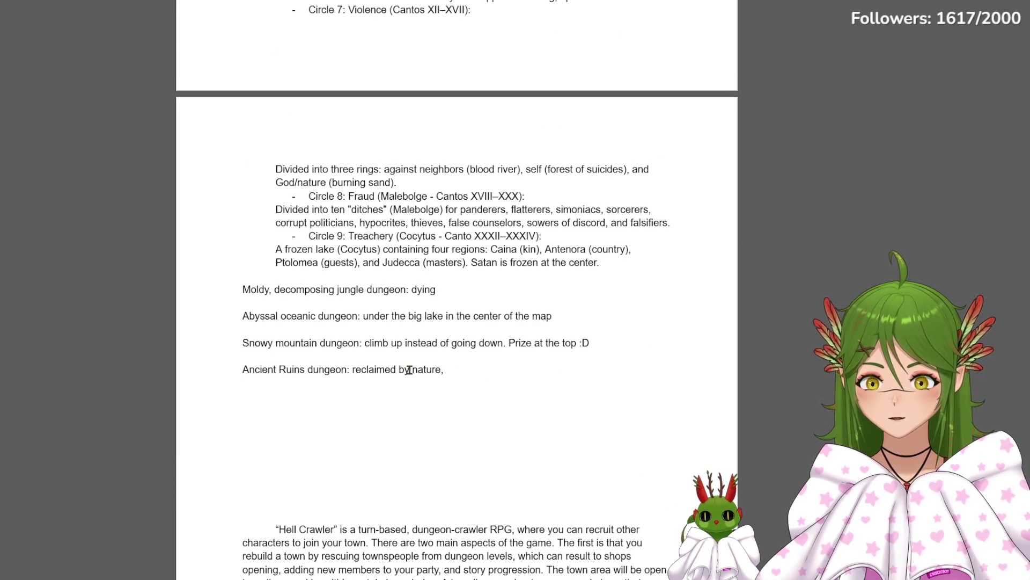
key("Return")
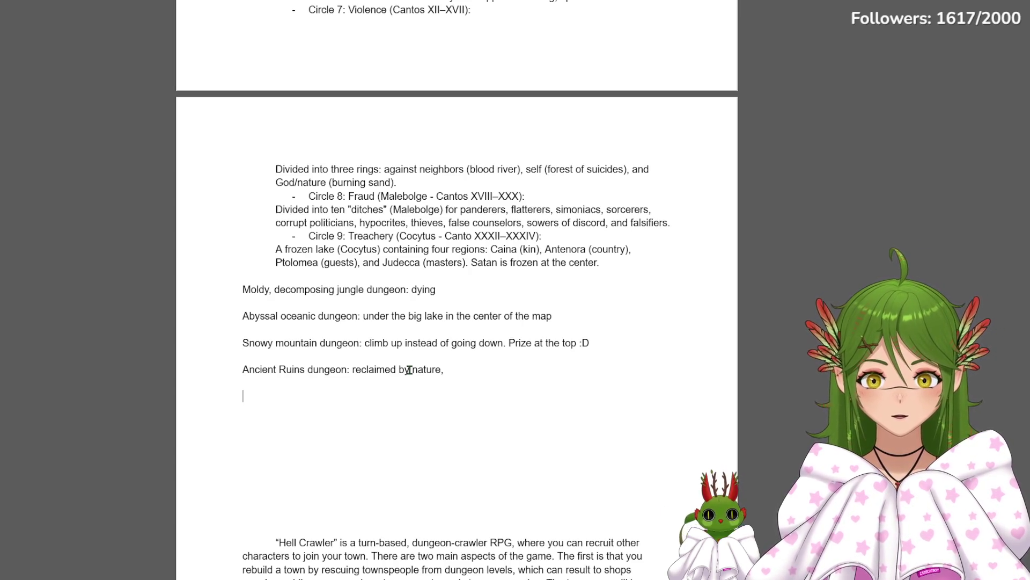
left_click(460, 290)
type("dungeons, bugs")
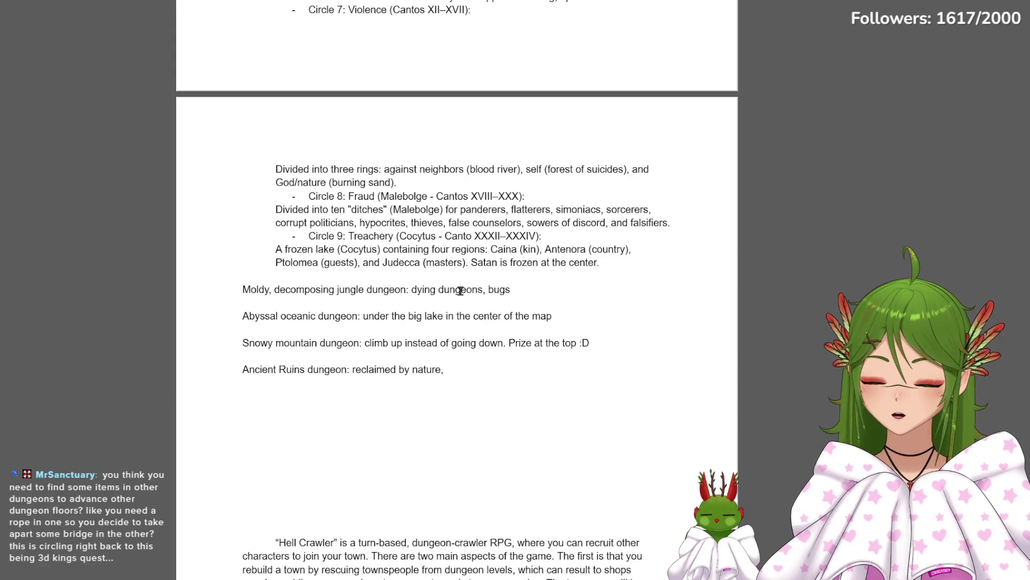
scroll(460, 266, "up", 2)
scroll(460, 223, "up", 4)
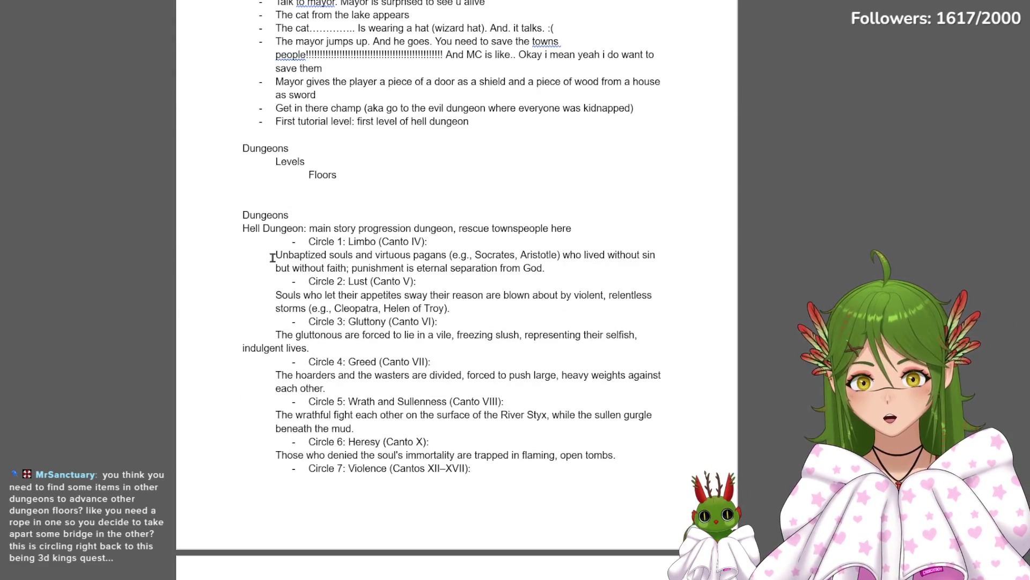
left_click_drag(275, 260, 424, 424)
left_click(424, 424)
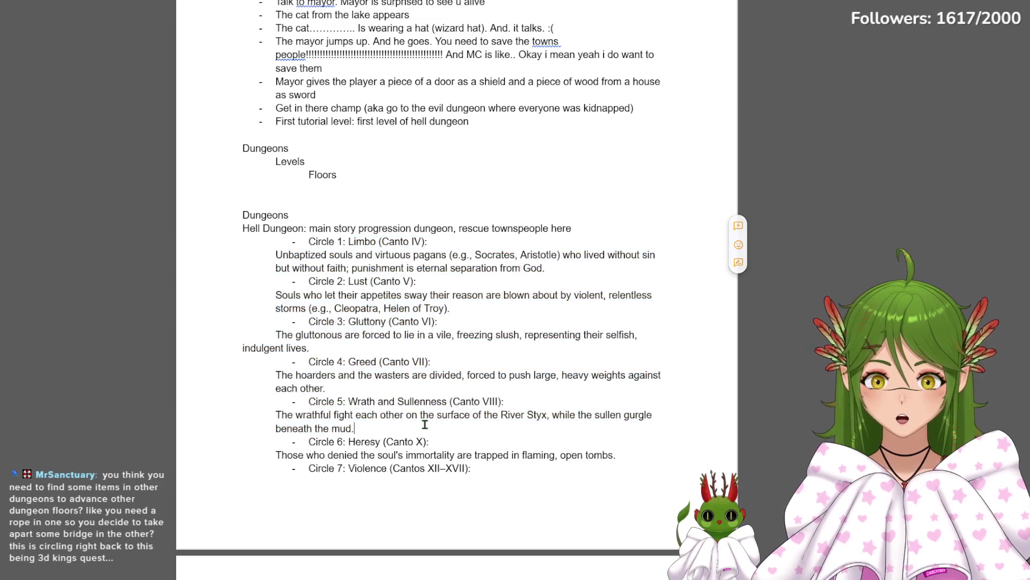
left_click_drag(299, 400, 378, 431)
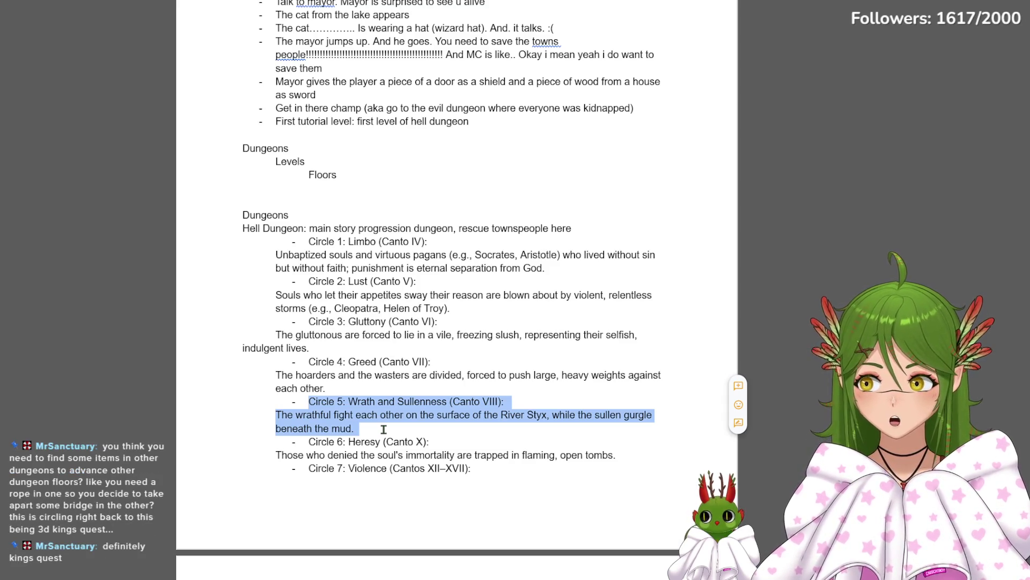
left_click(383, 429)
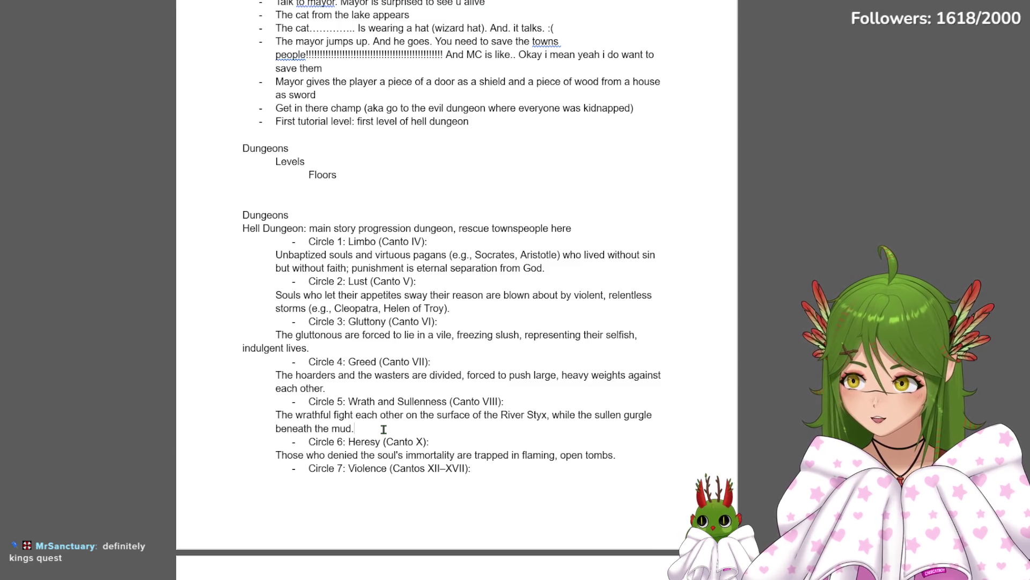
scroll(386, 427, "down", 1)
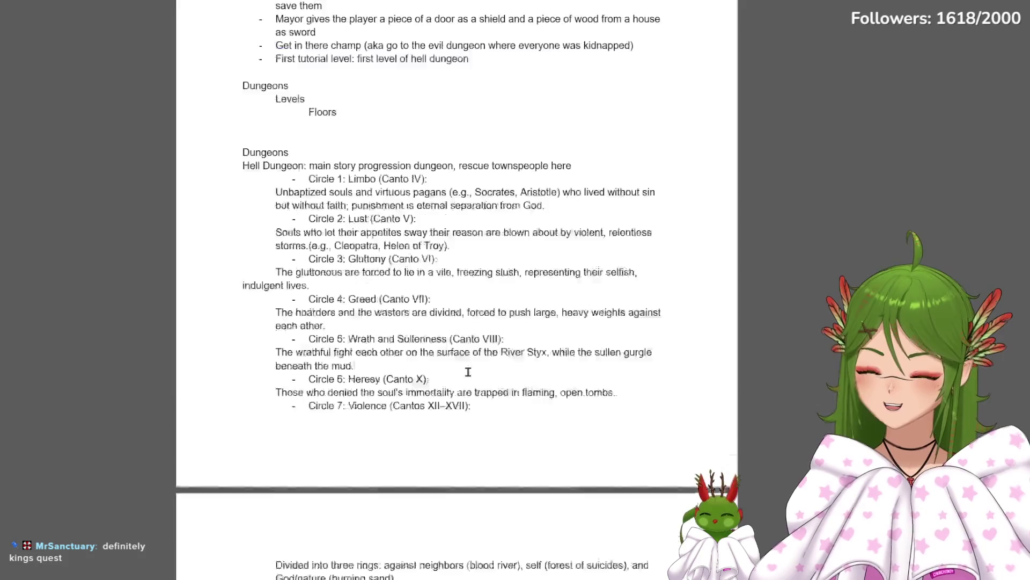
scroll(403, 418, "down", 2)
scroll(426, 411, "down", 5)
scroll(450, 400, "down", 1)
scroll(450, 401, "down", 2)
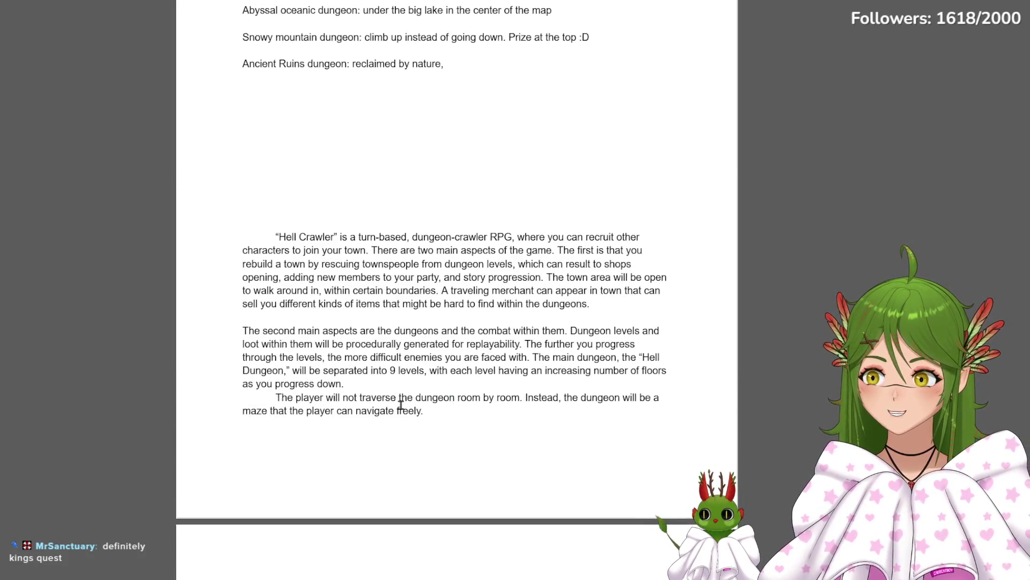
scroll(482, 412, "down", 7)
scroll(491, 416, "up", 7)
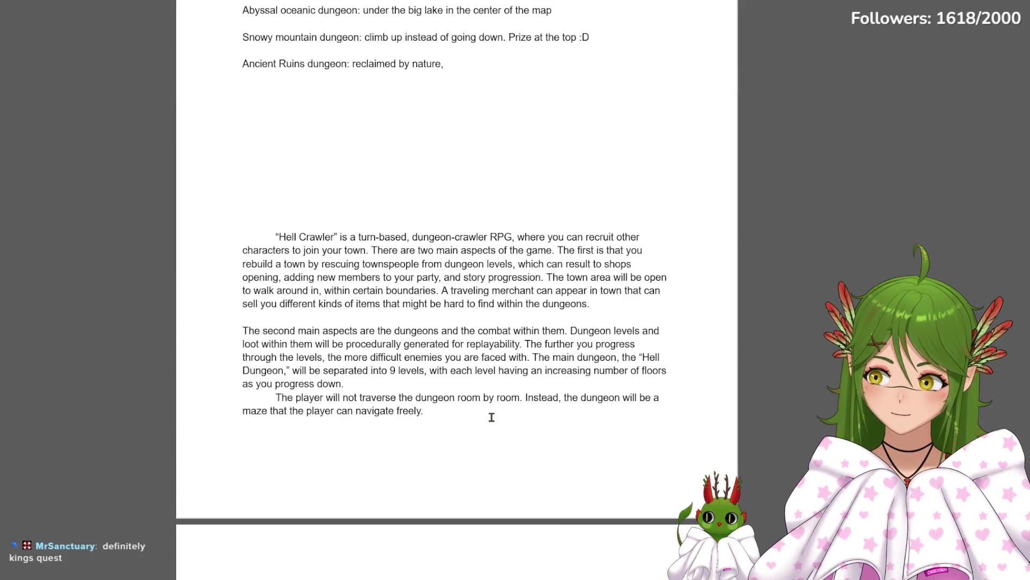
scroll(493, 413, "up", 7)
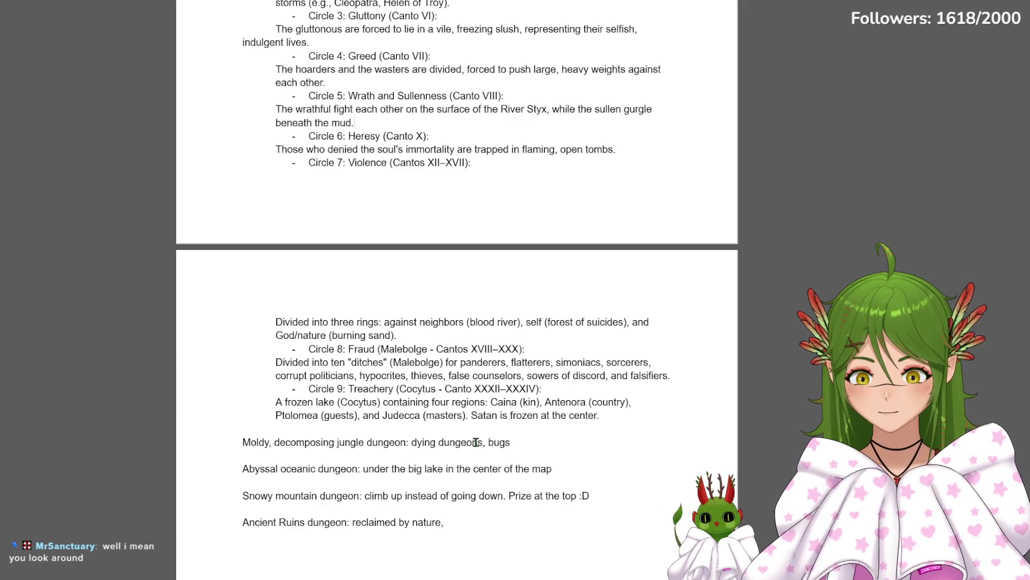
scroll(432, 307, "down", 4)
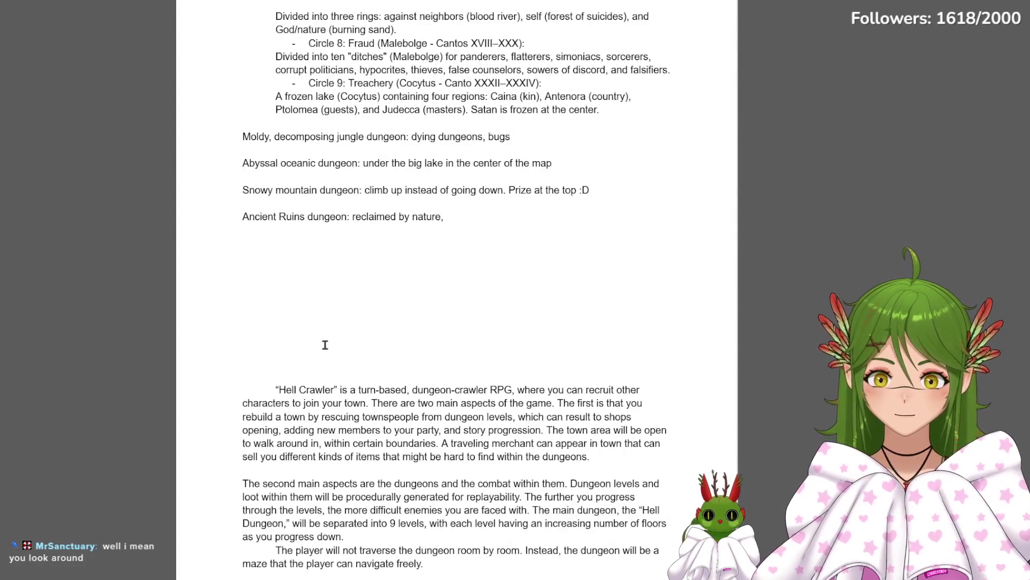
left_click(220, 126)
scroll(260, 159, "down", 4)
scroll(259, 164, "up", 4)
left_click(267, 247)
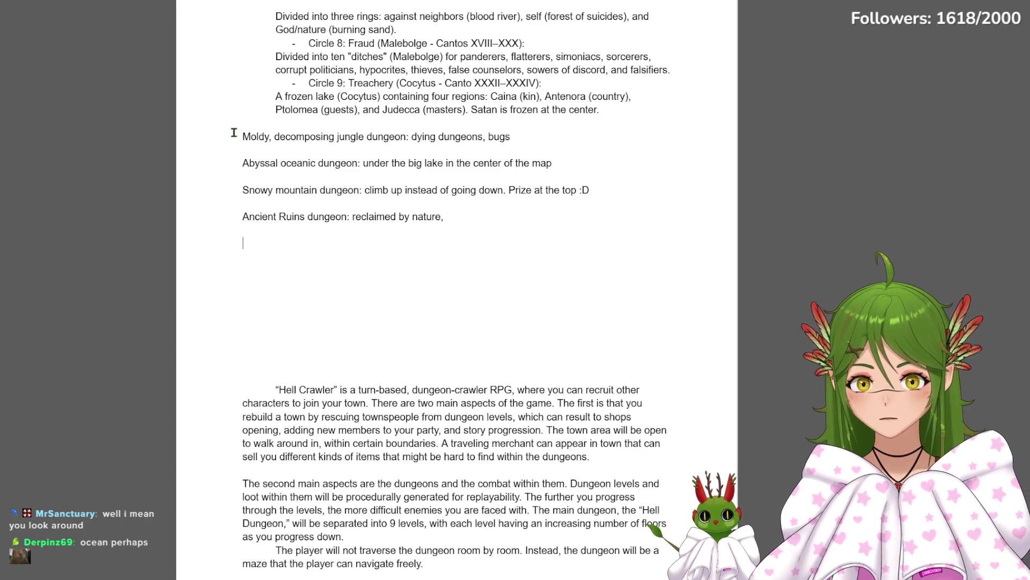
left_click_drag(241, 164, 570, 166)
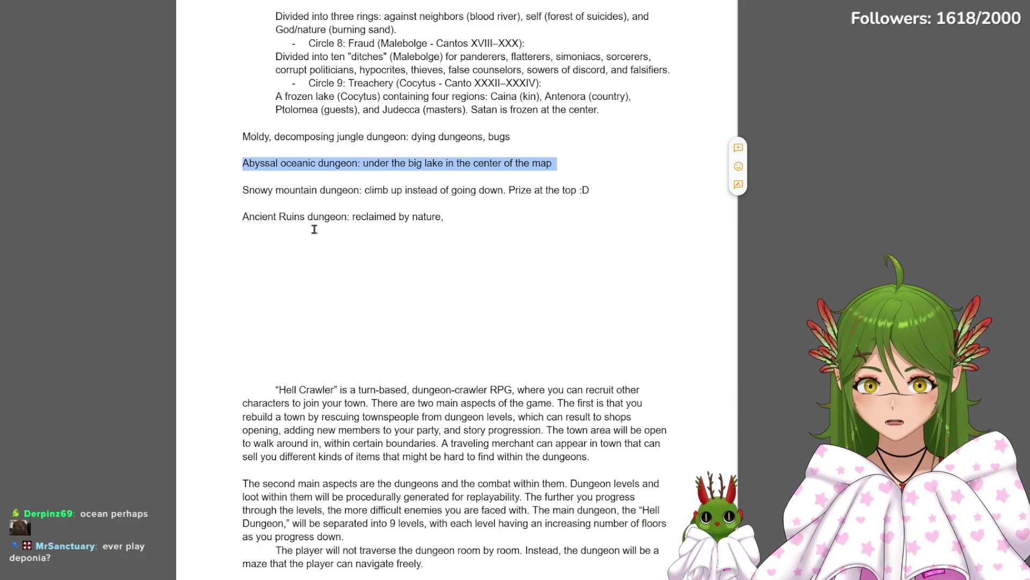
left_click(258, 261)
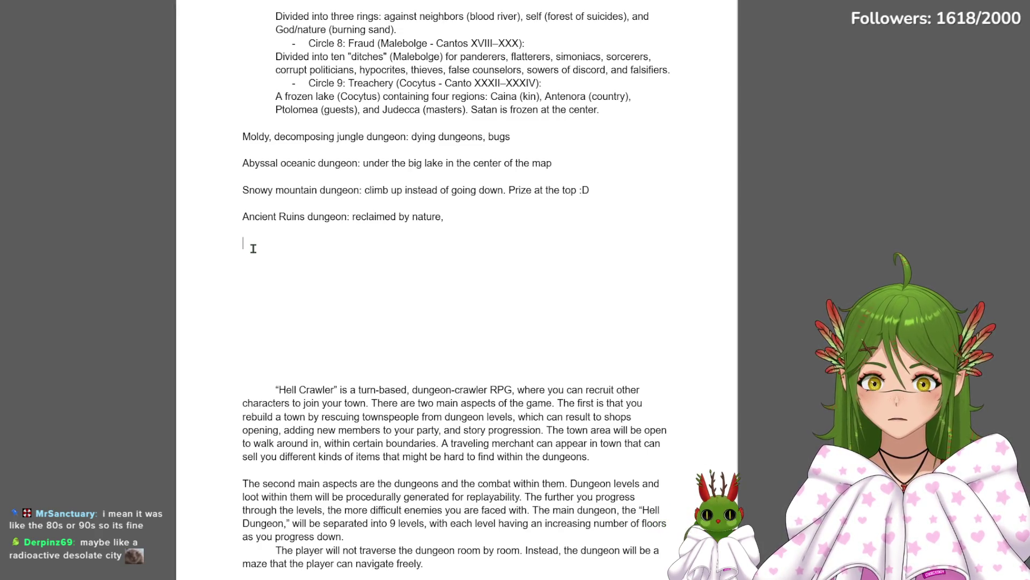
left_click(253, 234)
Append ', mushrooms' after 'bugs' so the Moldy jungle dungeon lists dying dungeons, bugs, mushrooms
key("shift+Up")
left_click(405, 226)
left_click_drag(243, 137, 314, 137)
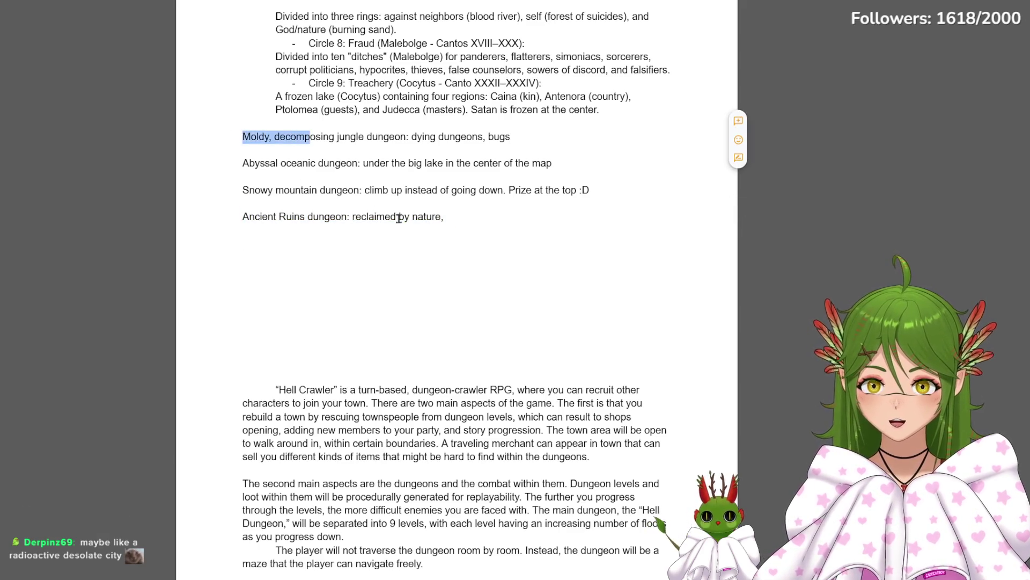
left_click(401, 228)
left_click(259, 243)
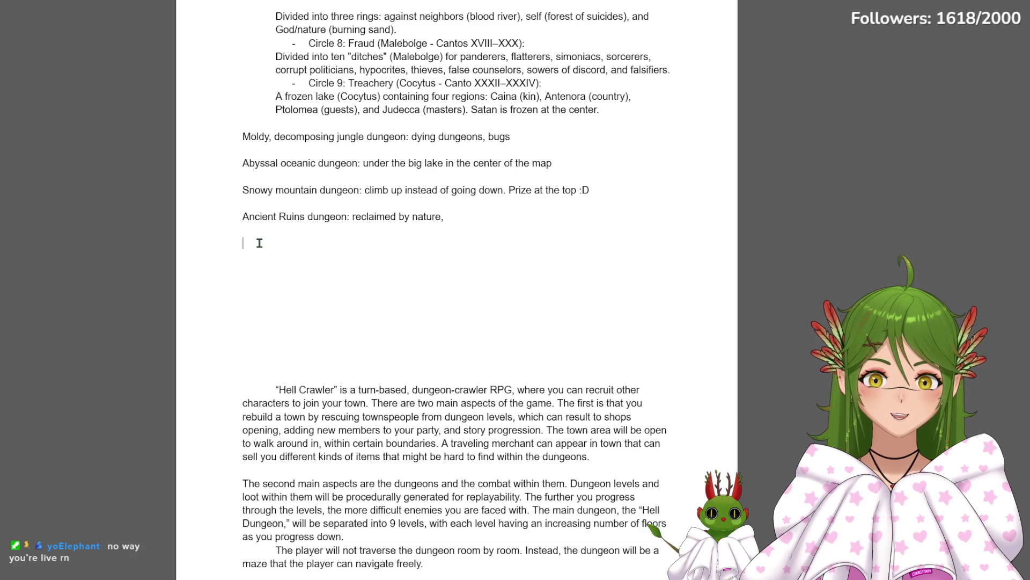
left_click(531, 132)
type(", mushrooms")
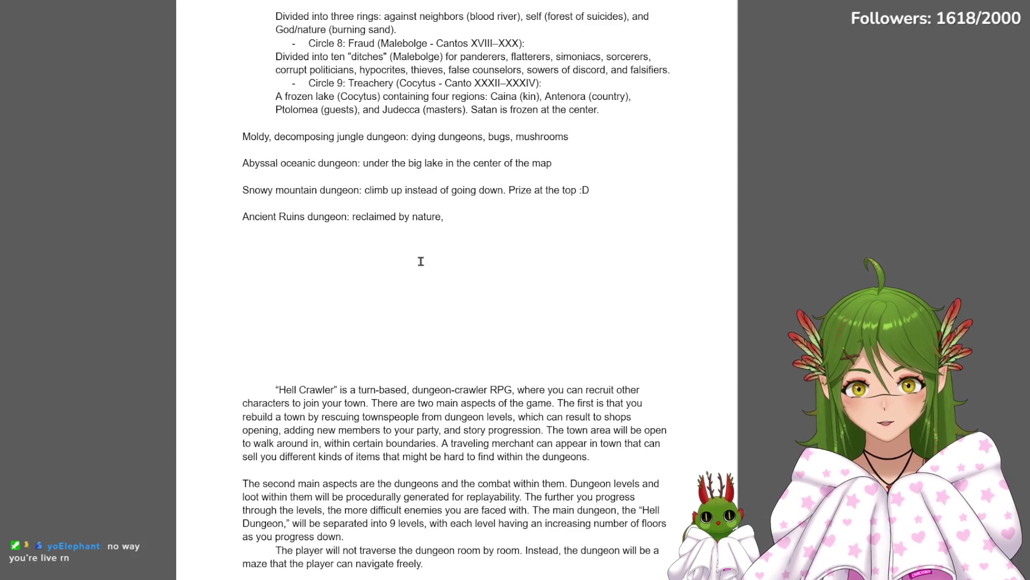
left_click(258, 240)
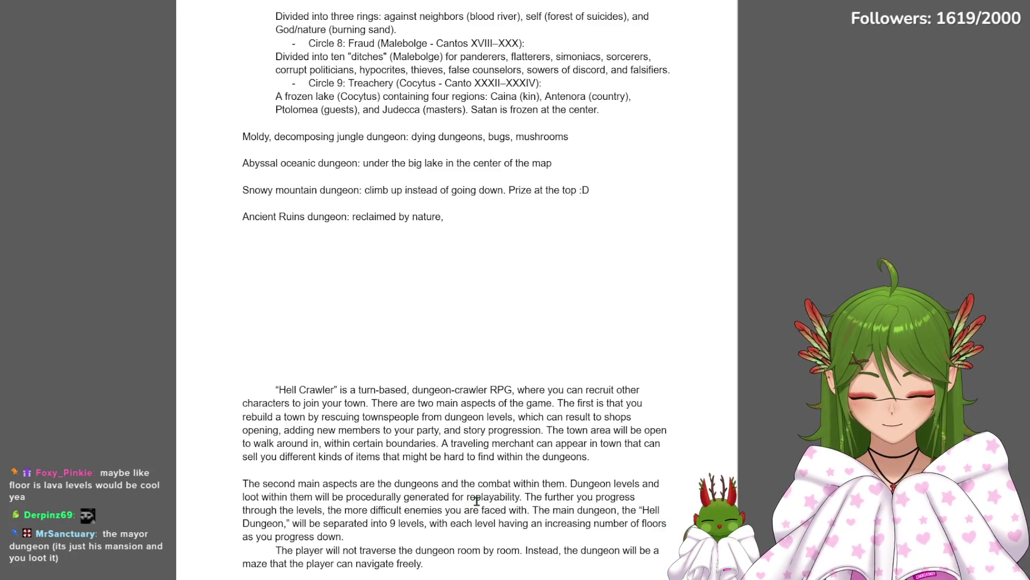
scroll(544, 370, "up", 10)
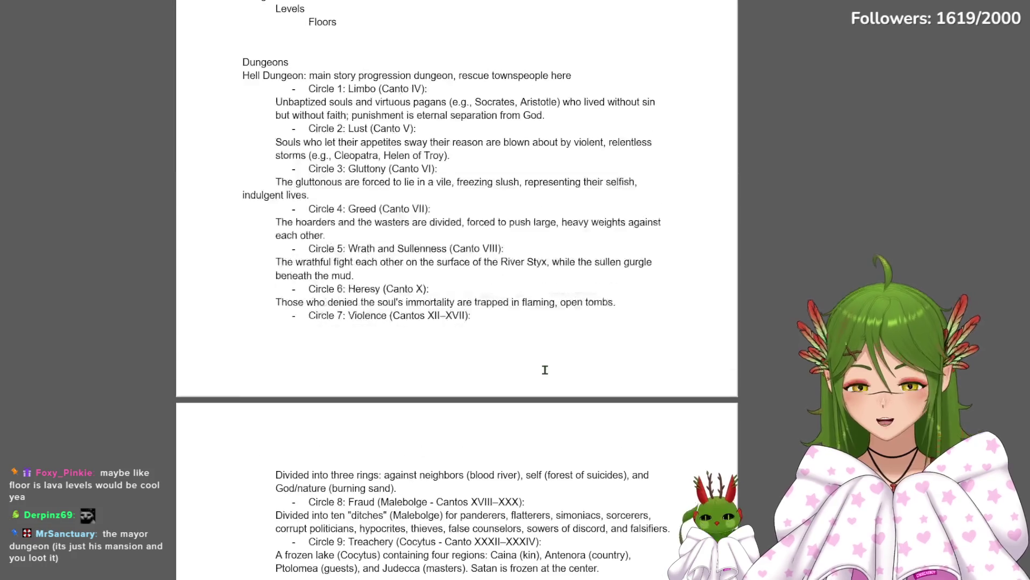
scroll(544, 370, "up", 10)
scroll(544, 370, "up", 10)
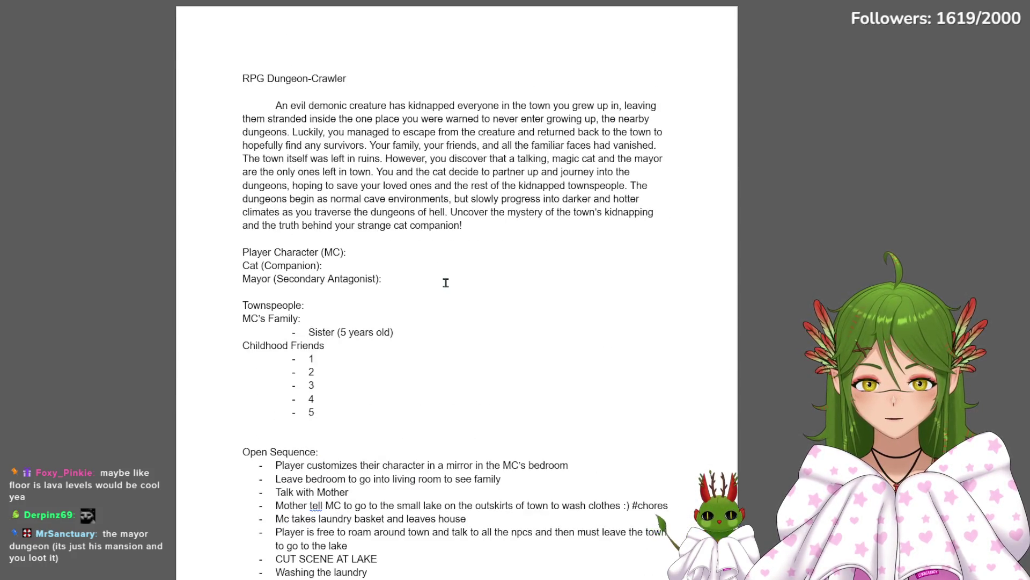
scroll(446, 281, "down", 10)
scroll(445, 282, "down", 10)
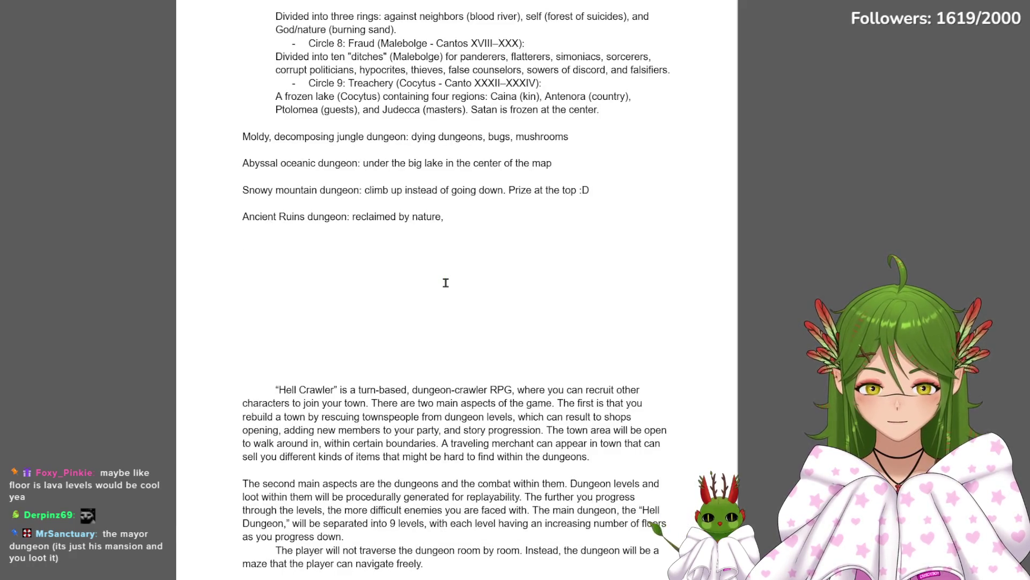
scroll(445, 281, "down", 3)
scroll(445, 282, "down", 1)
scroll(445, 281, "down", 5)
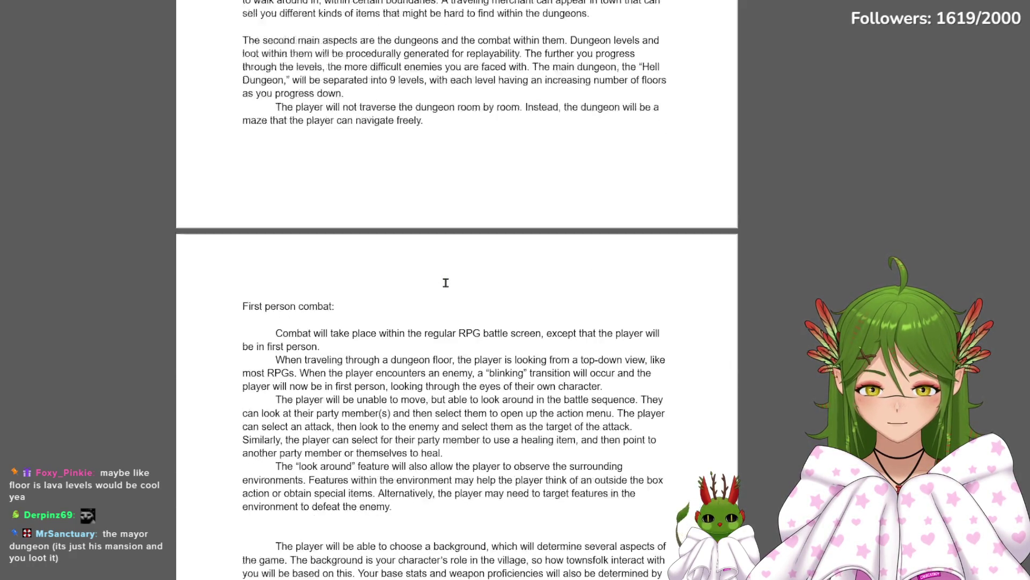
scroll(445, 282, "down", 3)
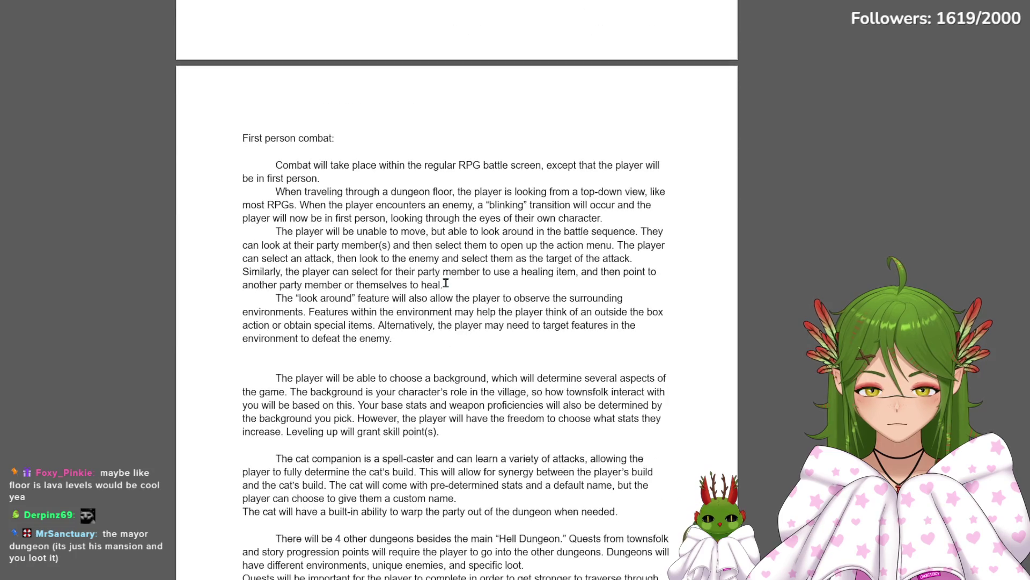
scroll(445, 282, "down", 6)
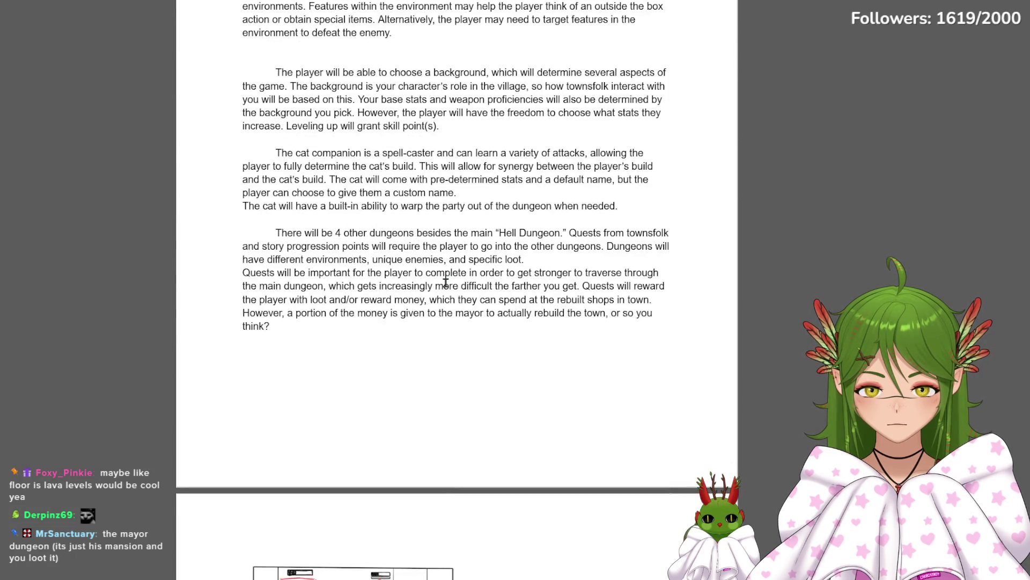
Select the paragraph saying there will be 4 other dungeons besides the main Hell Dungeon
left_click_drag(388, 331, 257, 236)
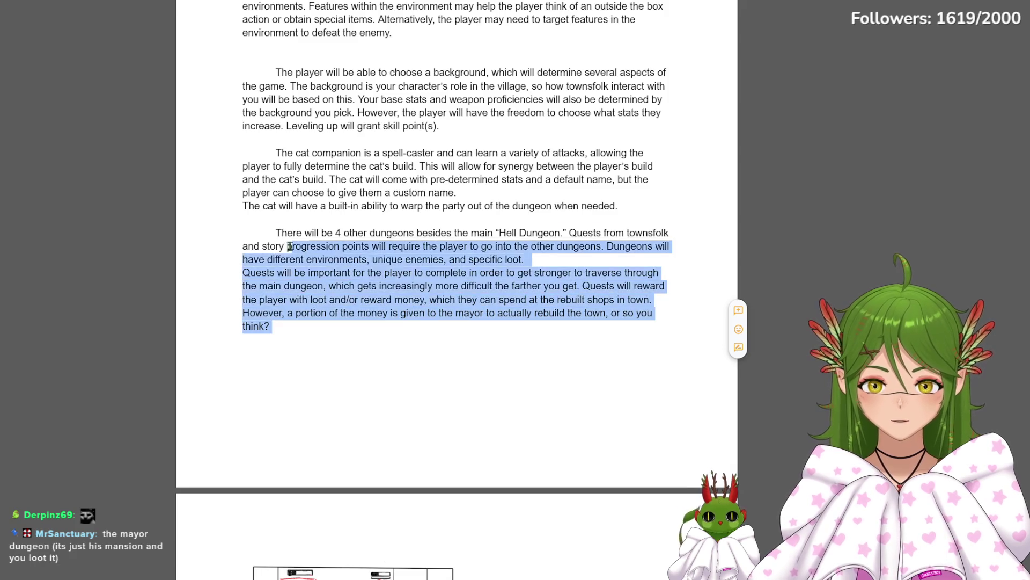
Replace the '4' in 'There will be 4 other dungeons' with 5, then review the quests paragraph
double_click(338, 232)
type("5")
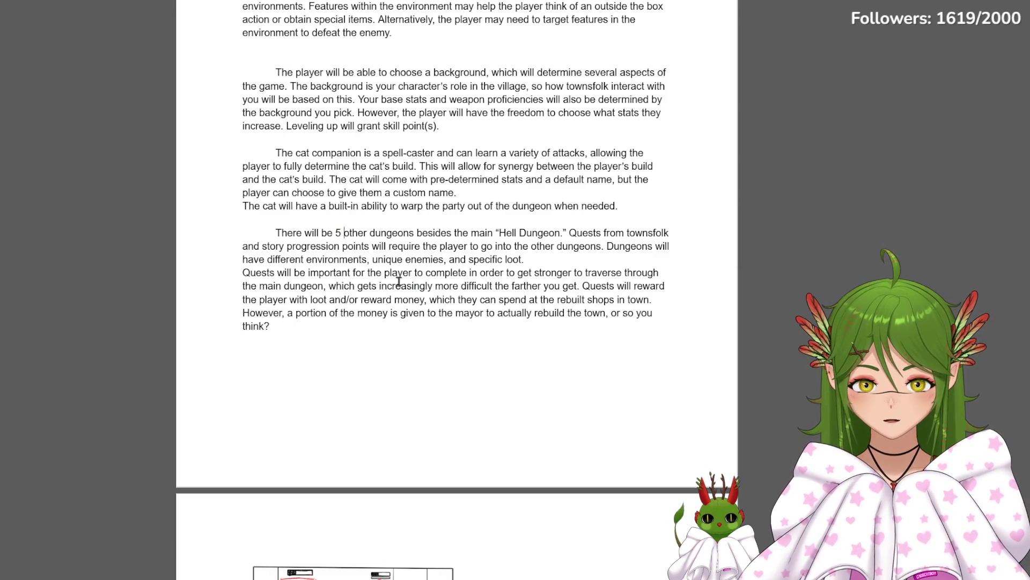
mouse_move(244, 272)
left_mouse_down()
mouse_move(439, 301)
mouse_move(366, 322)
left_mouse_up()
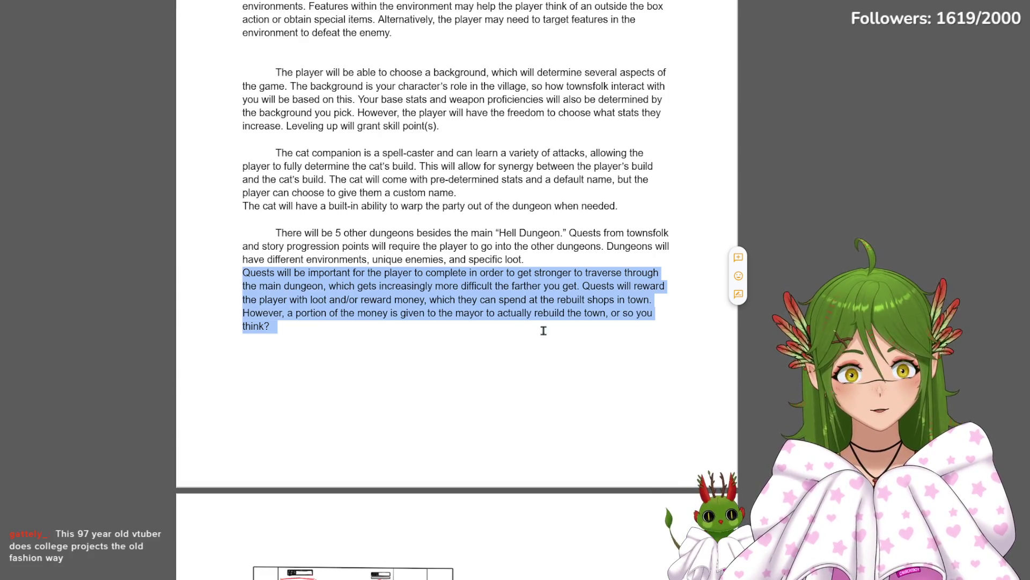
left_click(301, 327)
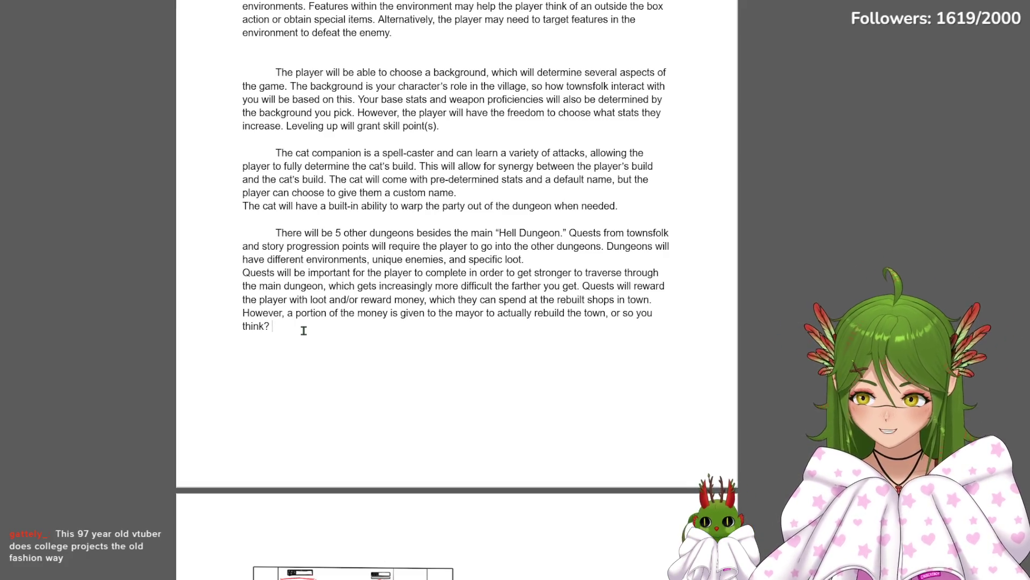
scroll(291, 331, "down", 5)
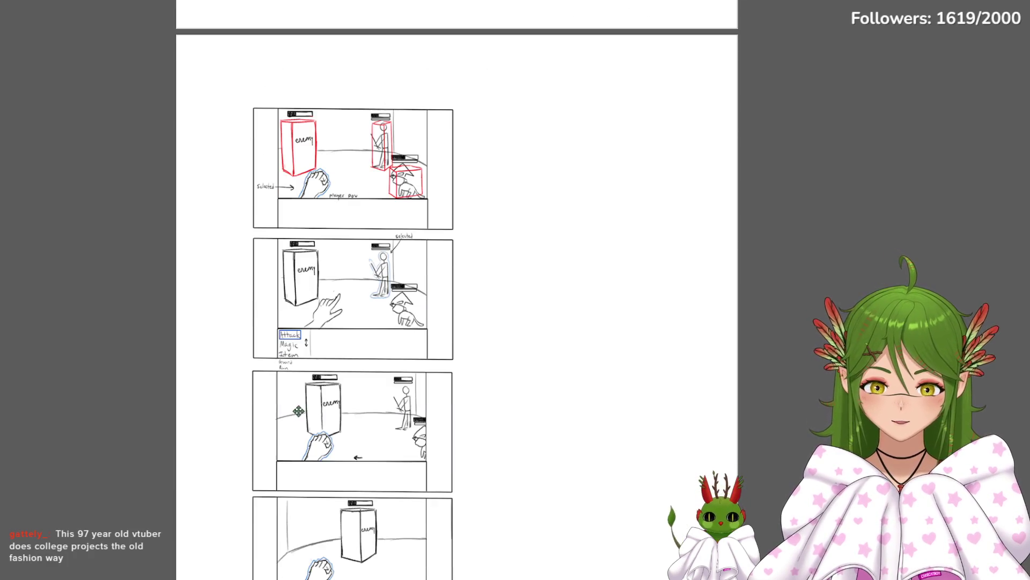
scroll(195, 439, "down", 3)
scroll(230, 469, "down", 5)
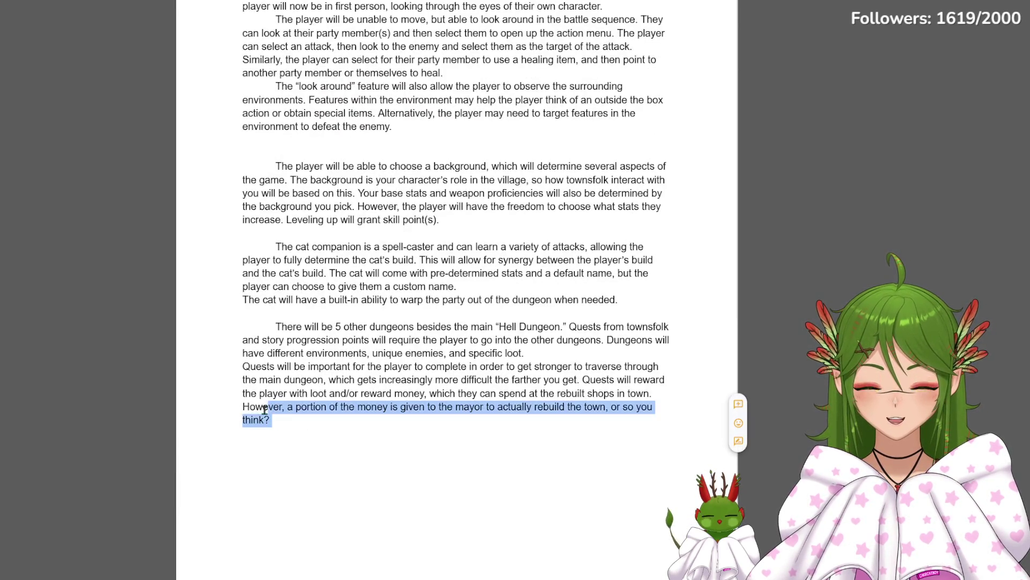
Move past the closing mayor sentence and start a new entry below the Ancient Ruins dungeon
left_click_drag(293, 421, 223, 400)
scroll(358, 449, "up", 10)
scroll(359, 448, "up", 5)
scroll(358, 448, "down", 3)
scroll(359, 452, "down", 1)
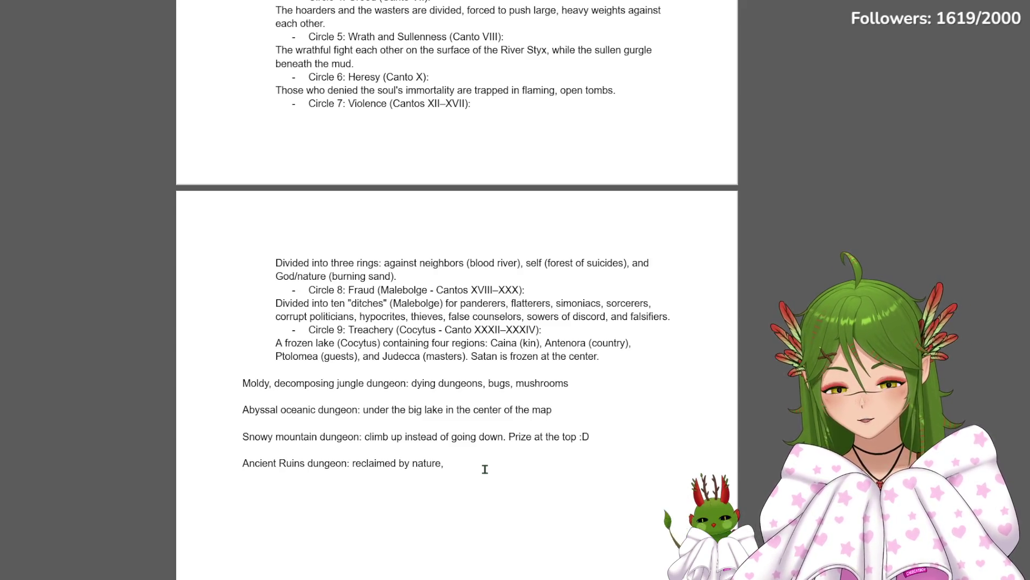
left_click(304, 498)
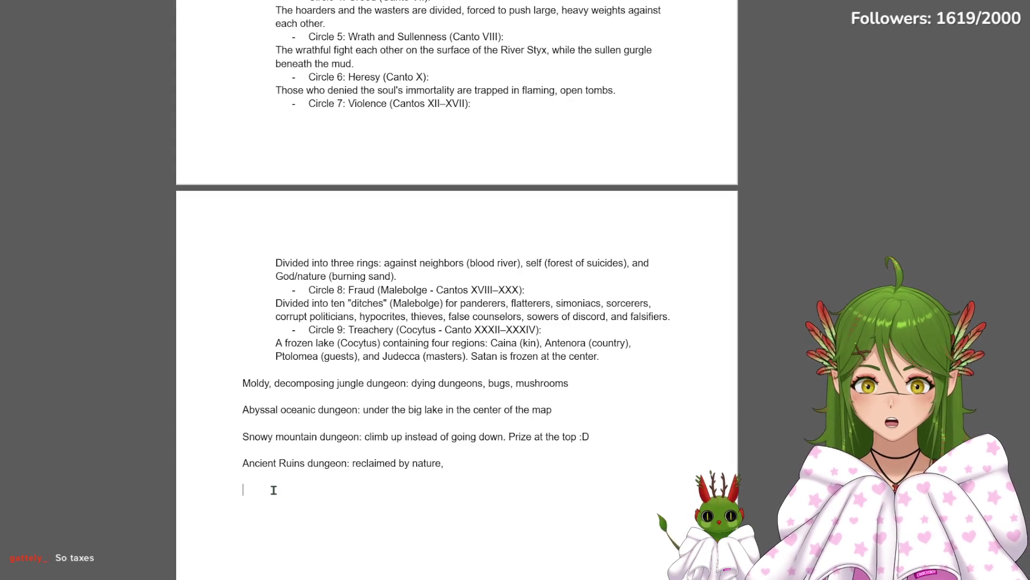
type("Desert")
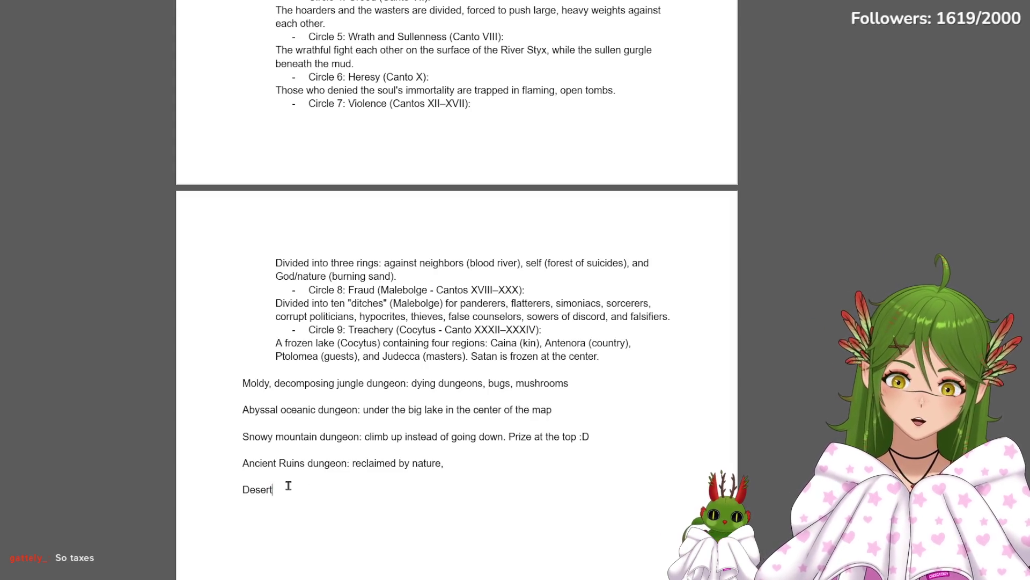
Turn 'Desert' into a 'Desert dungeon:' entry with a new line below it
double_click(263, 487)
left_click(262, 490)
left_click(282, 486)
key("Return")
type("Dessert")
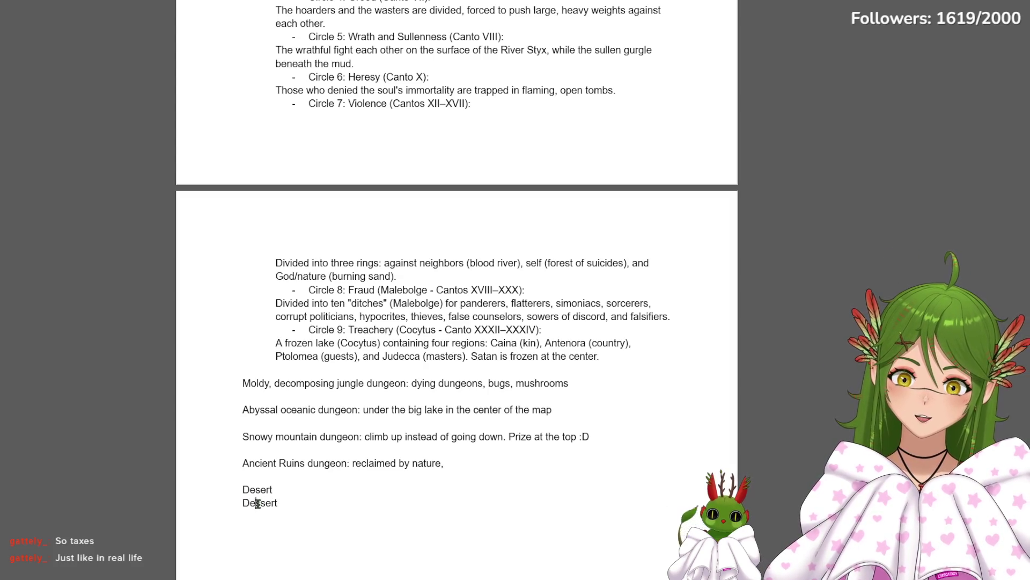
Delete the duplicate misspelled 'Dessert' line from the dungeon list
left_click_drag(238, 503, 341, 512)
left_click(273, 513)
left_click_drag(273, 513, 228, 498)
key("BackSpace")
key("BackSpace")
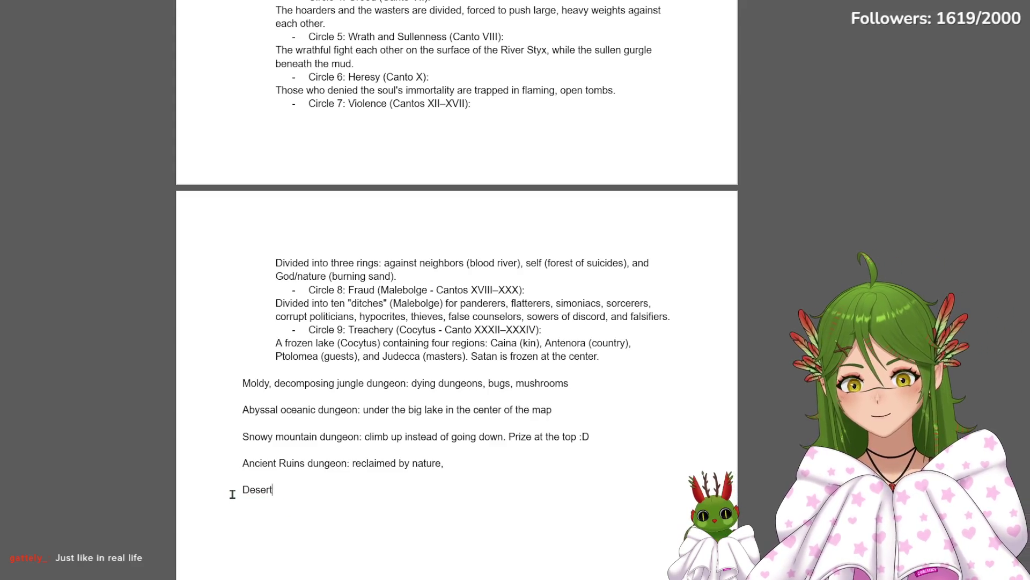
type(" dungeon:")
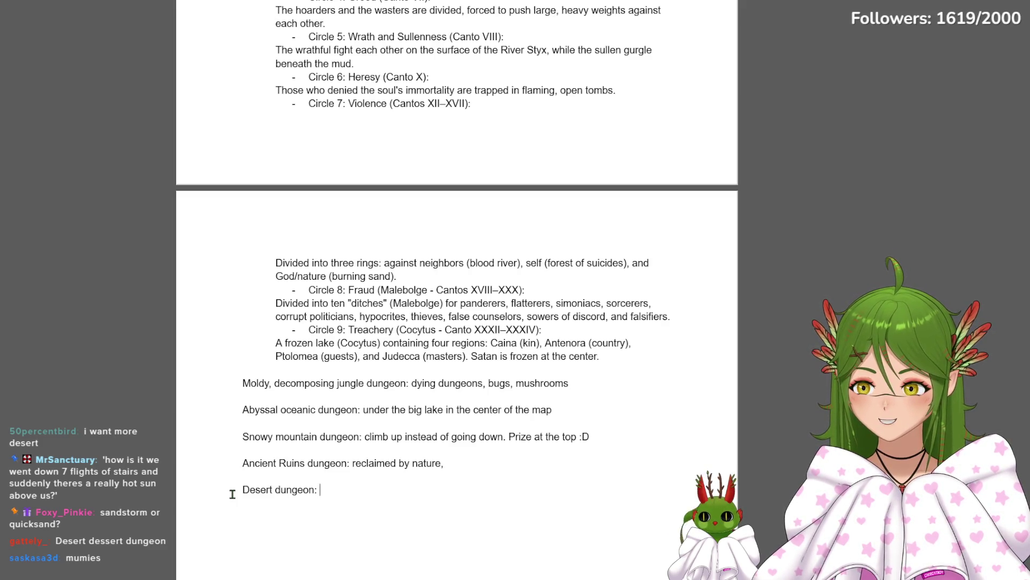
type("mummies, sandstorm, quicksand")
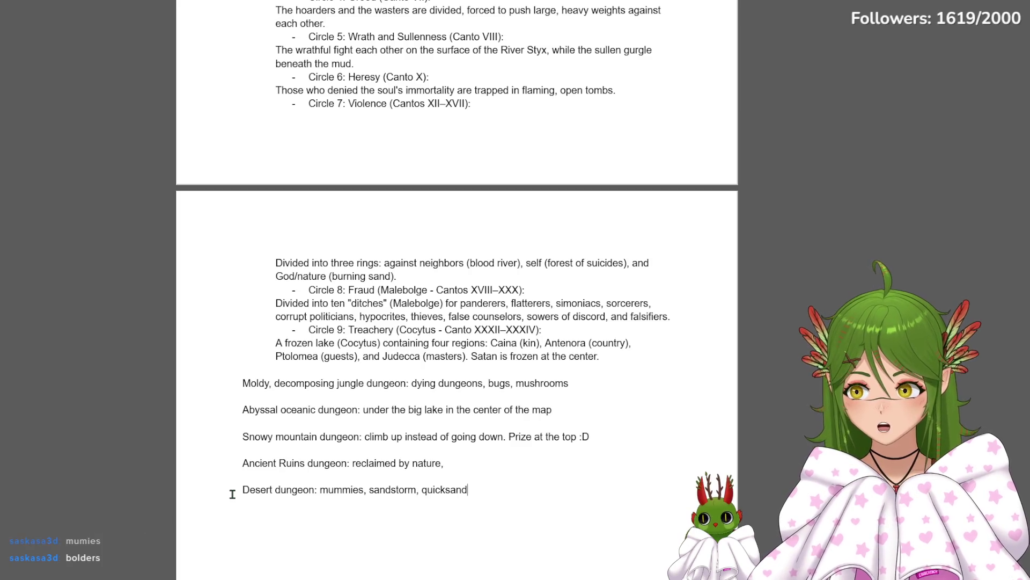
type(", boulders")
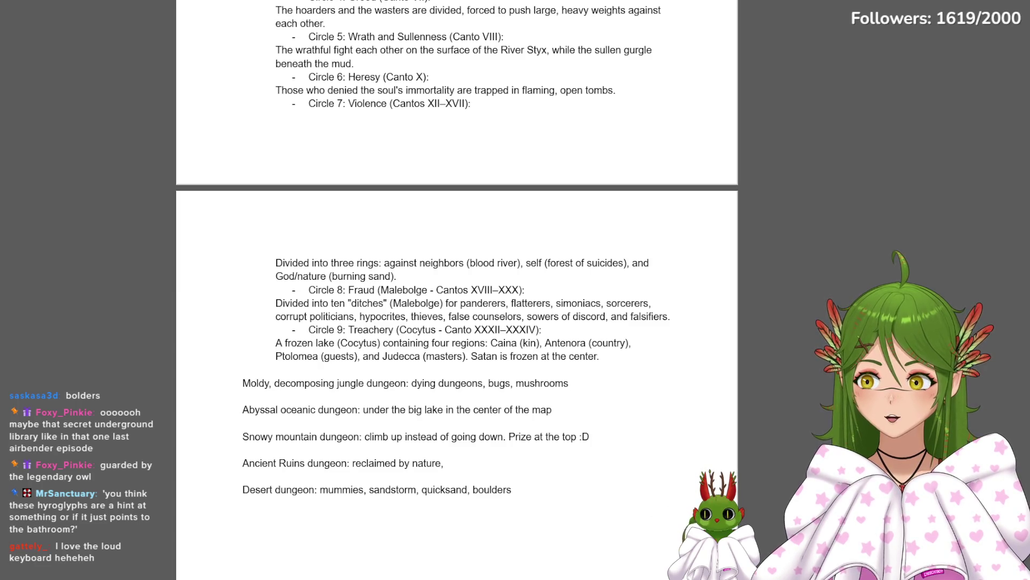
Write mummies, sandstorm, quicksand, boulders, secret room: library, owl for the Desert dungeon
left_click(550, 490)
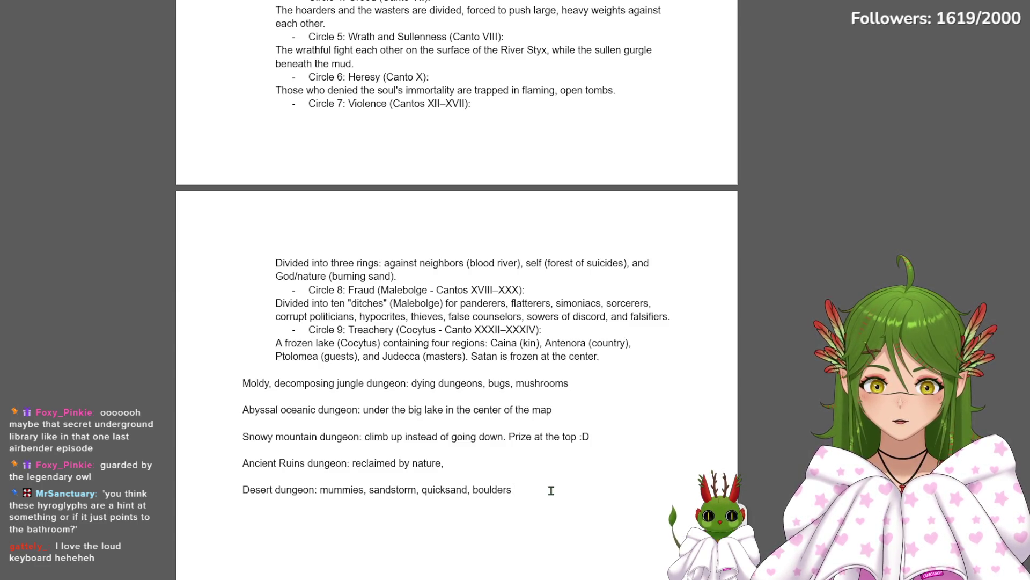
type(", secret room: li")
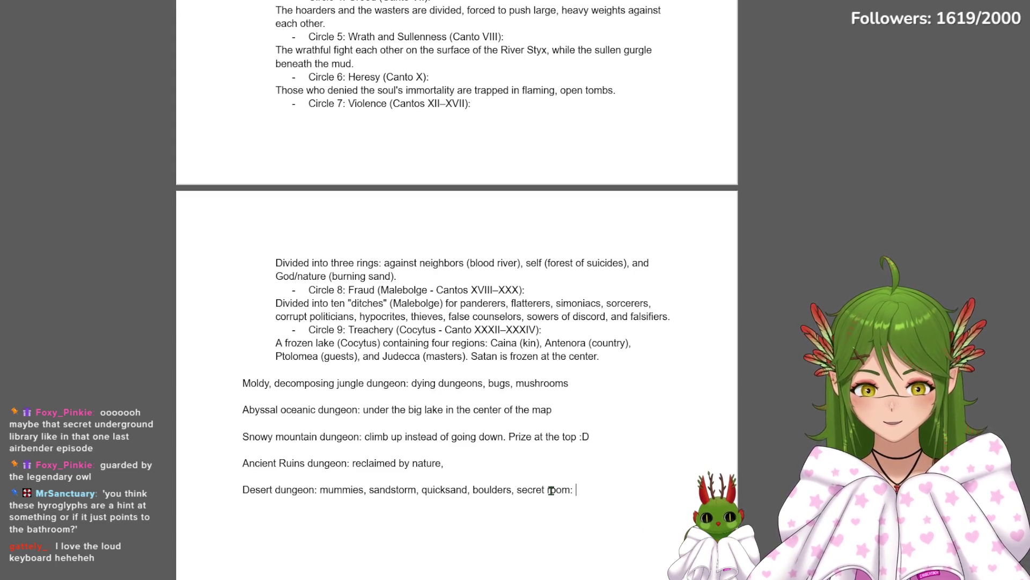
type("brary")
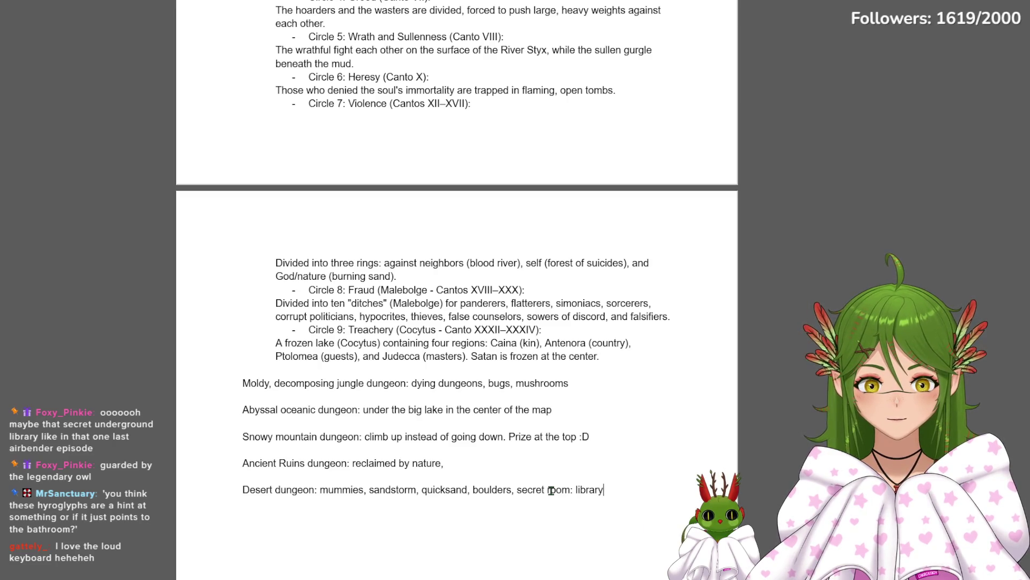
type(", owl")
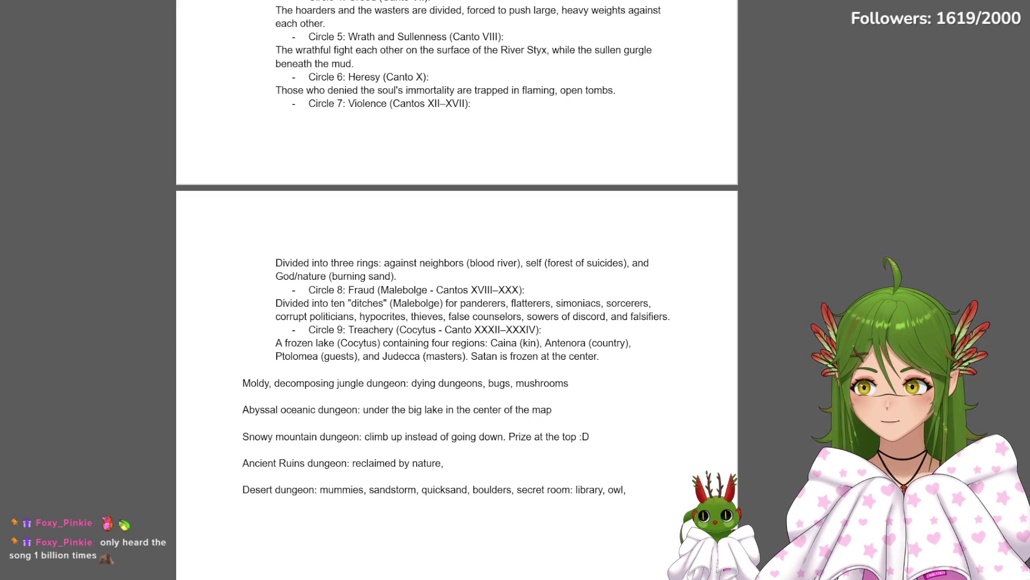
Add 'hieroglyphs to lead to secret areas,' to the Desert line and discard the baobab trees idea
left_click(641, 488)
left_click_drag(221, 485, 316, 489)
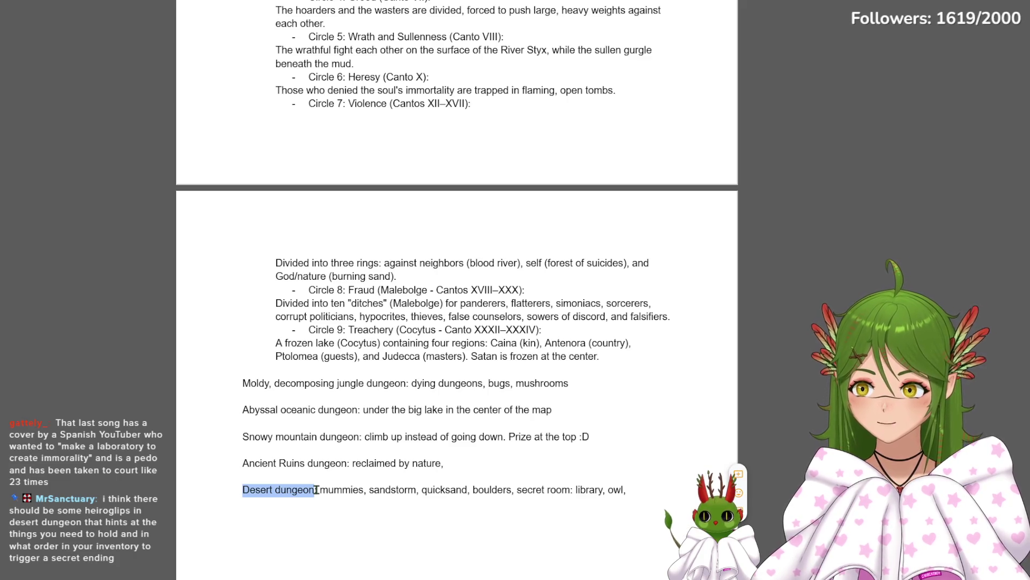
left_click(656, 493)
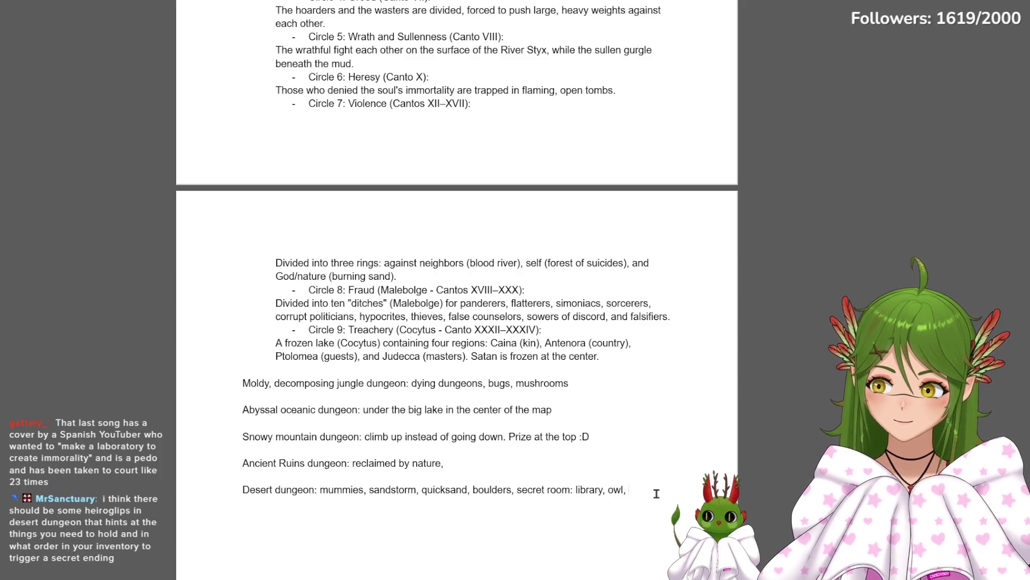
type("hirogly")
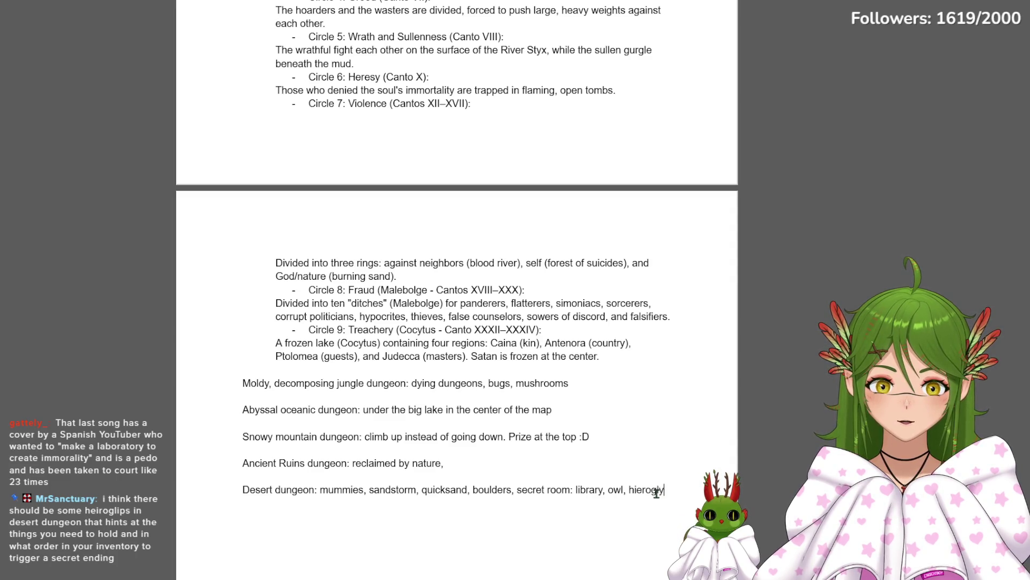
type("phs ")
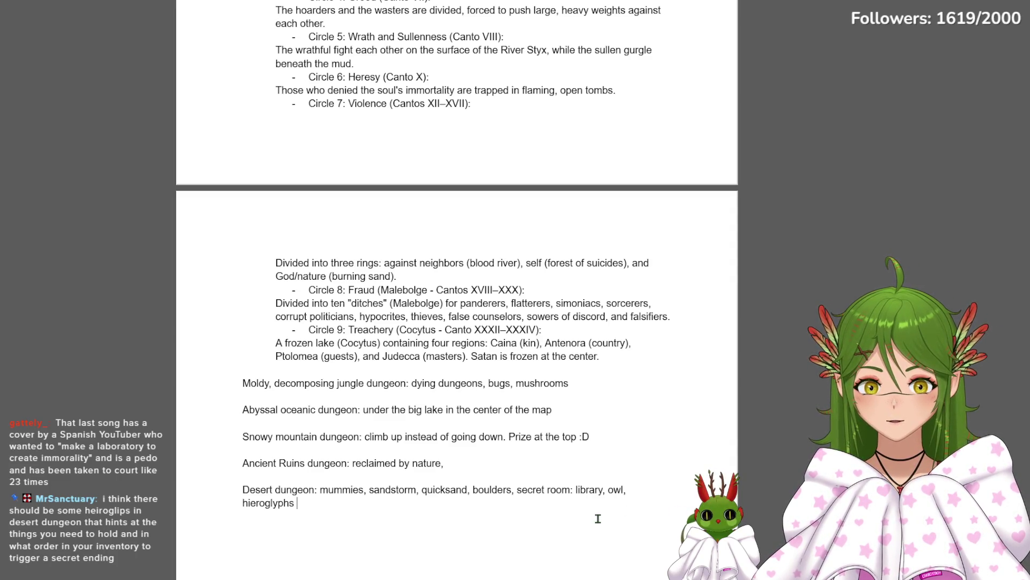
type("to")
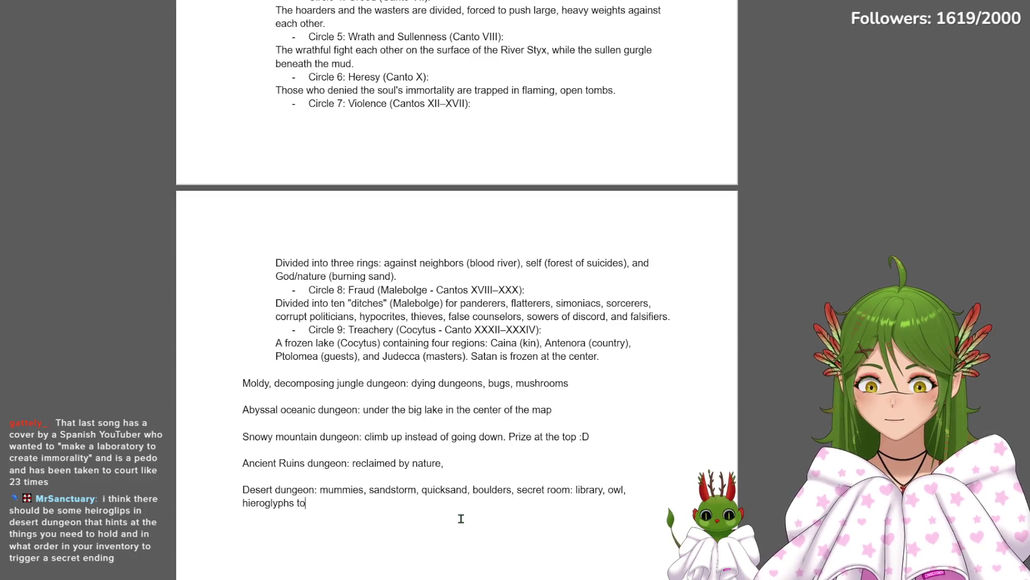
type("ret a")
type("reas")
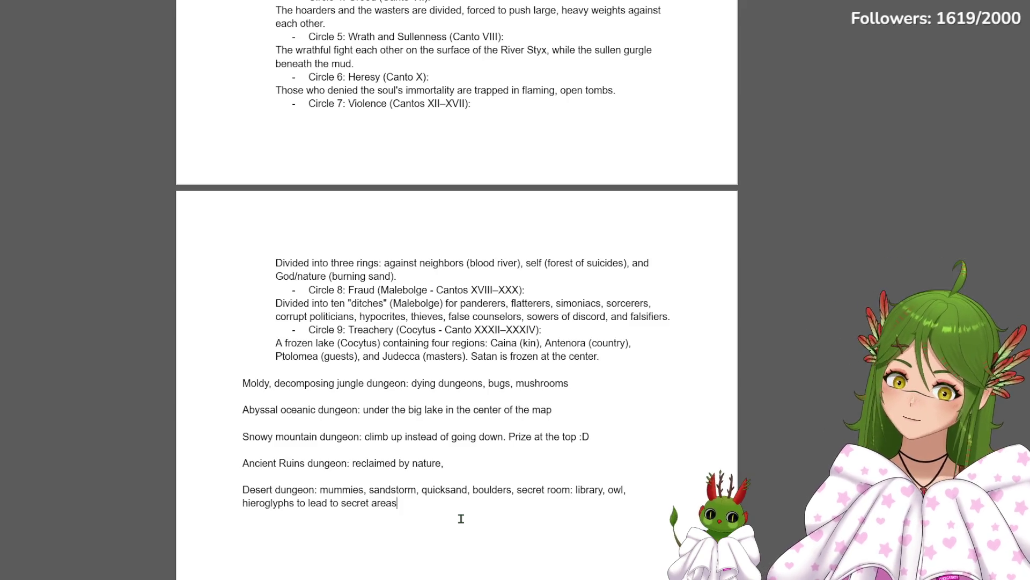
type(", baobab t")
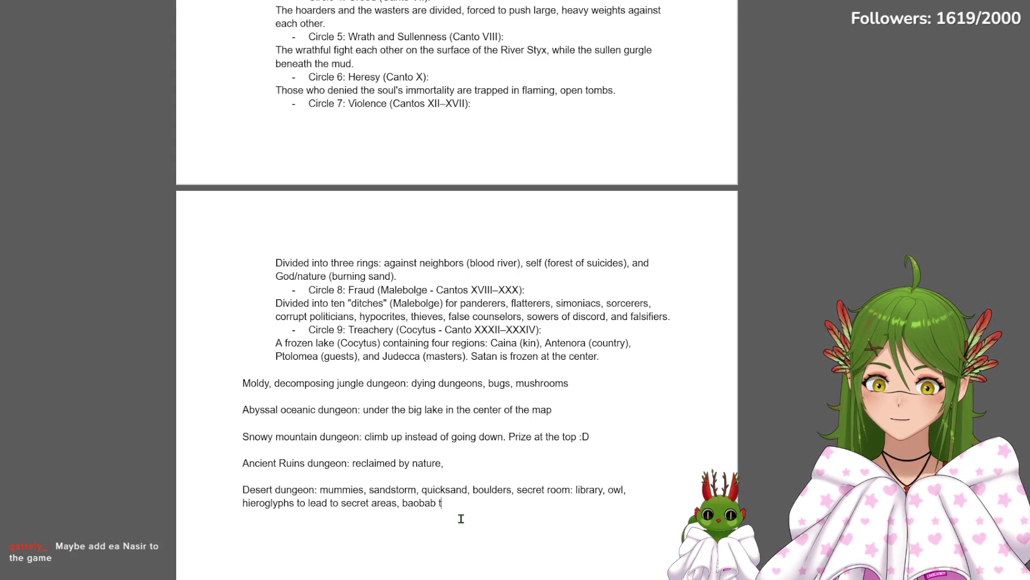
type("rees")
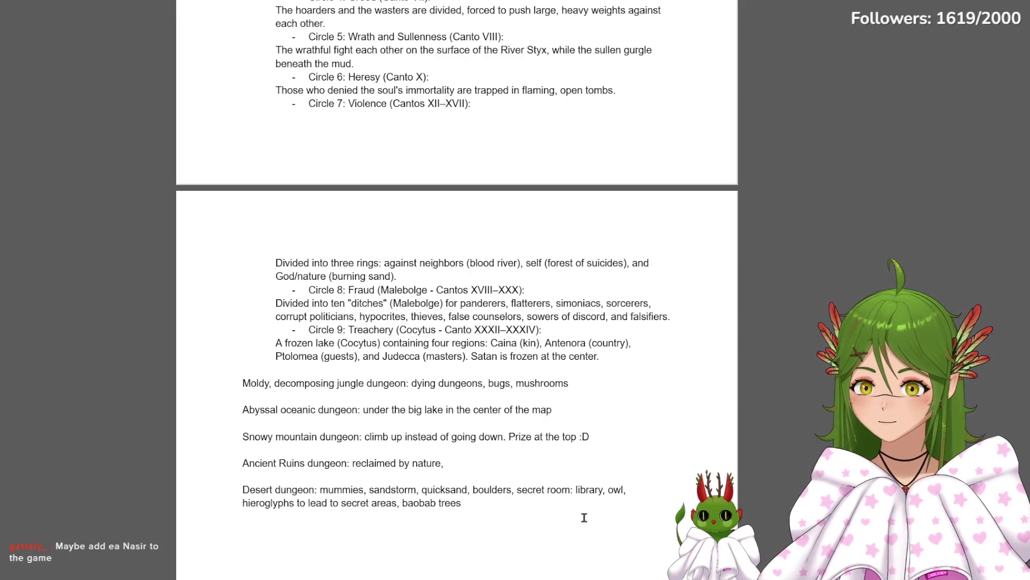
key("BackSpace")
key("BackSpace")
key("BackSpace")
key("BackSpace")
key("BackSpace")
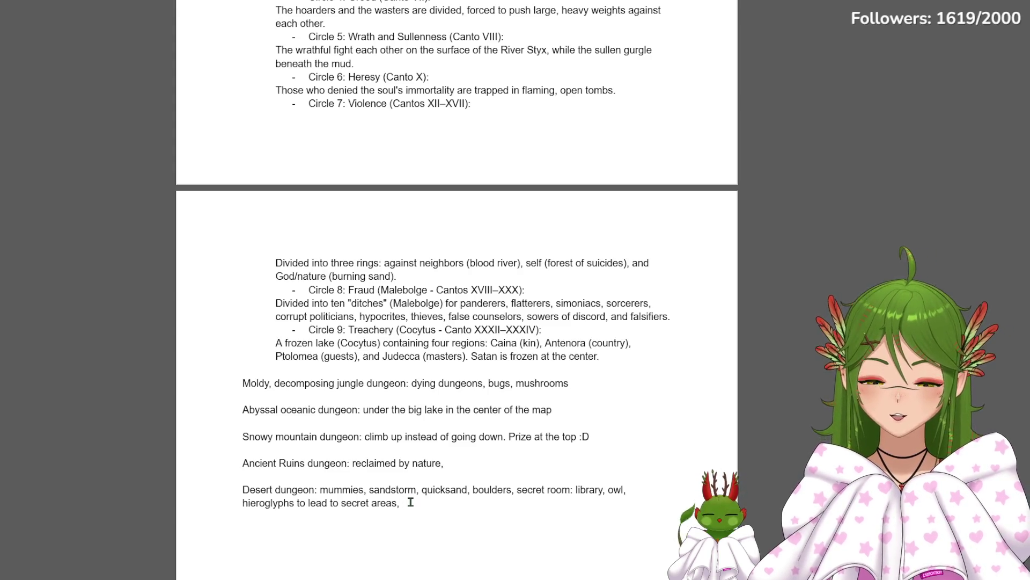
left_click(210, 487)
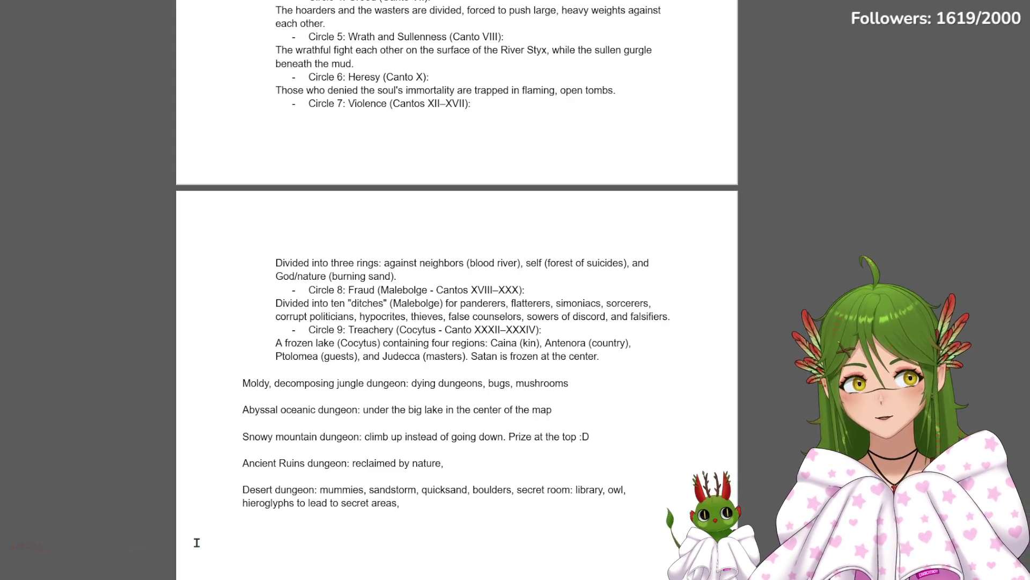
scroll(449, 434, "up", 1)
scroll(448, 435, "down", 4)
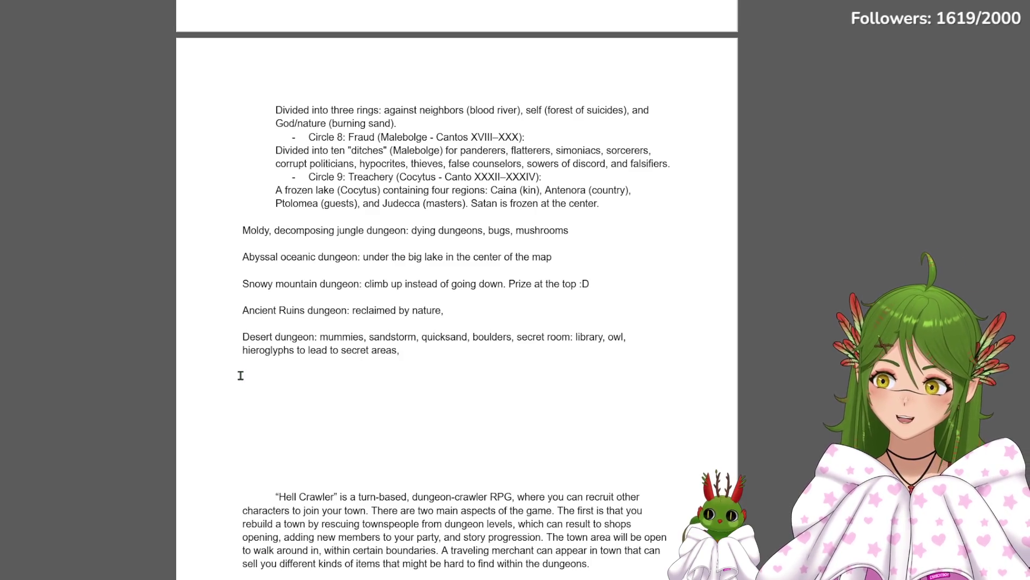
Settle on the empty line below the dungeon list before heading back to the story bullets
left_click(240, 376)
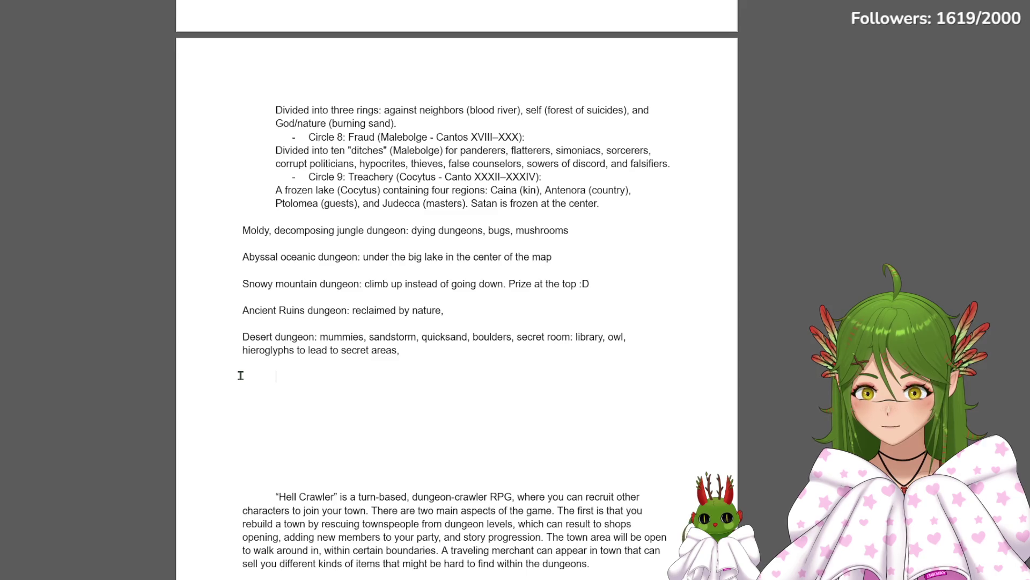
scroll(238, 373, "down", 1)
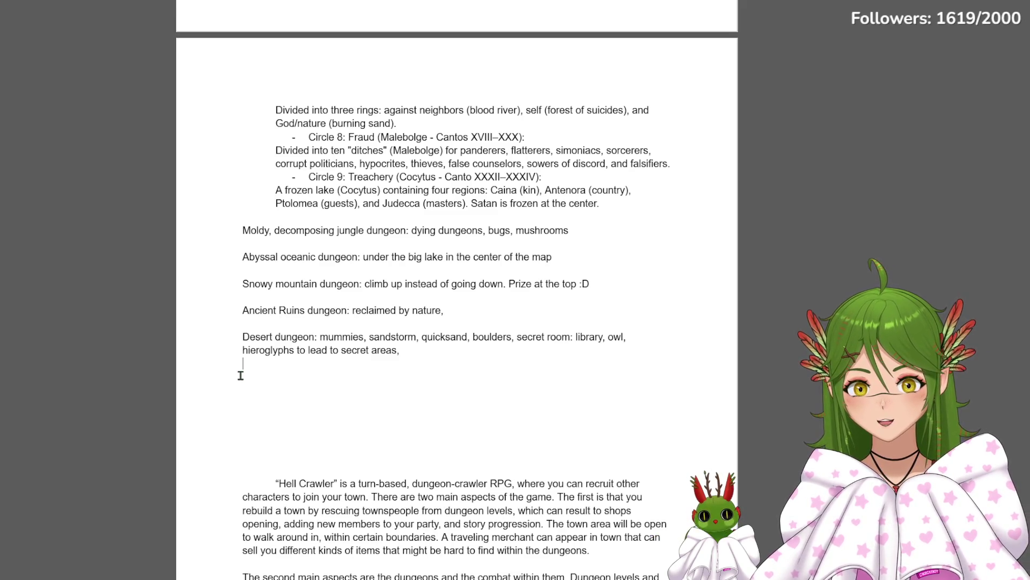
scroll(351, 338, "up", 10)
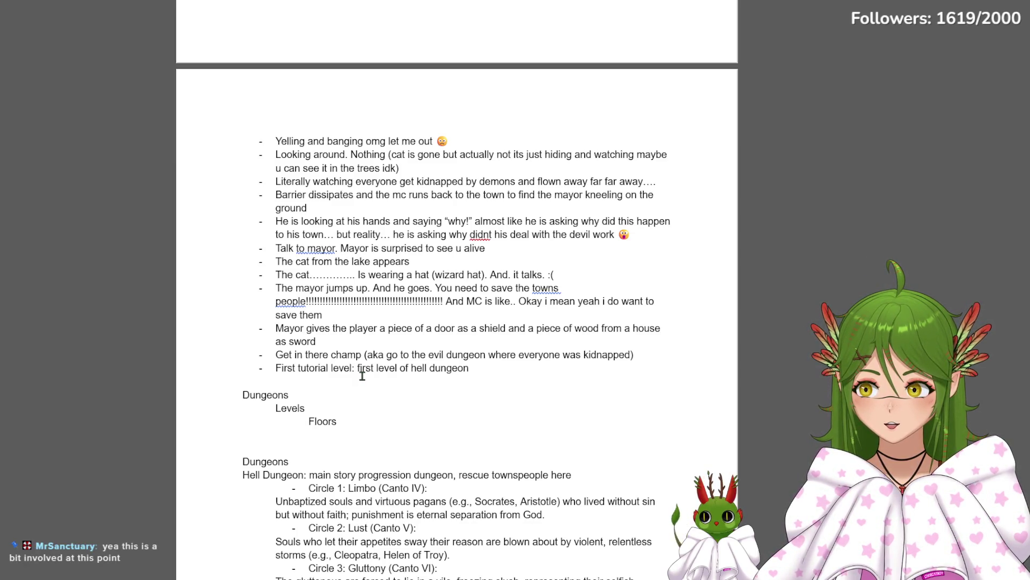
scroll(368, 382, "up", 5)
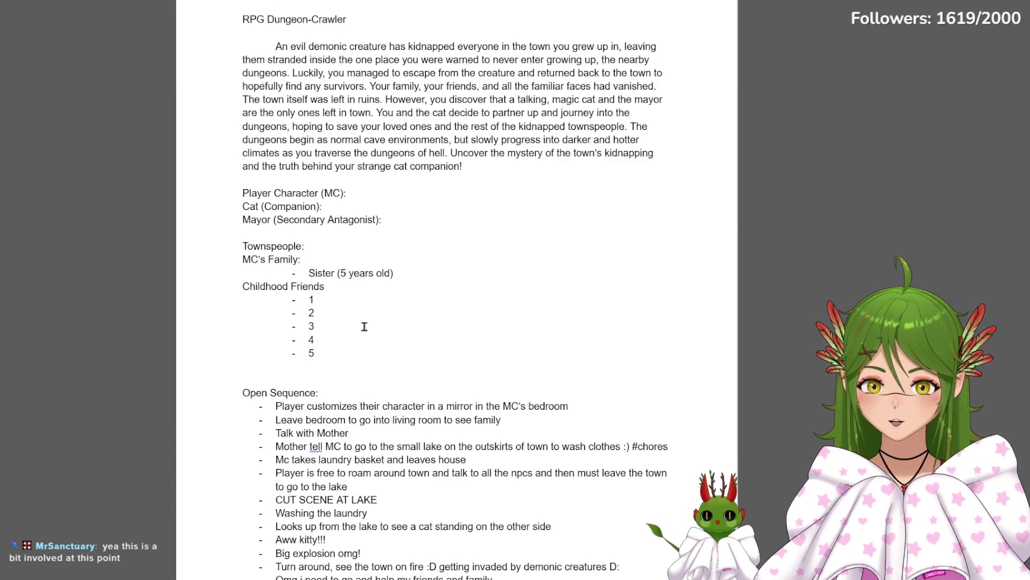
Clear the blank line and erase Blacksmith from the townspeople list after the childhood friends
key("Return")
key("Return")
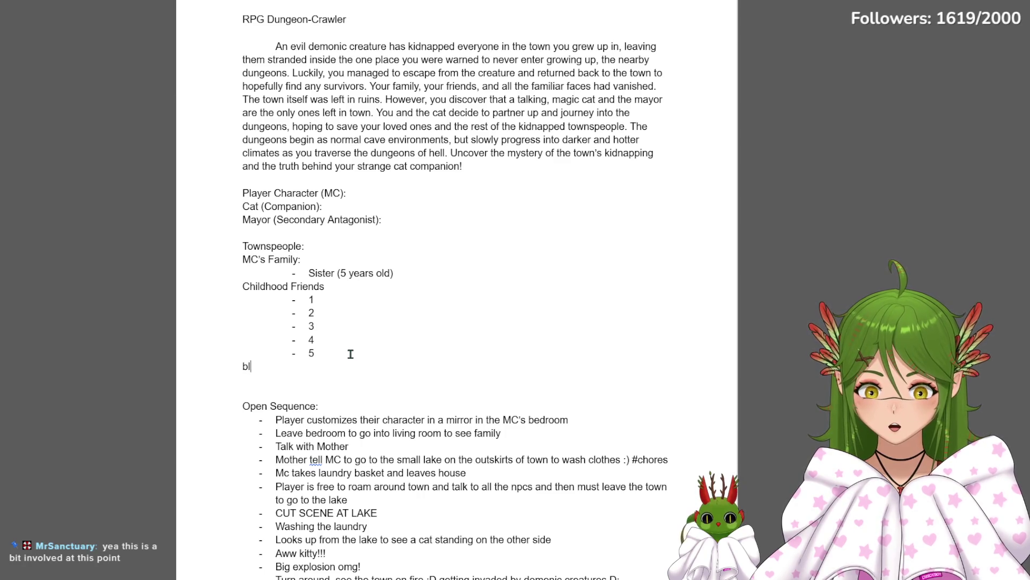
type("acksmith")
key("Return")
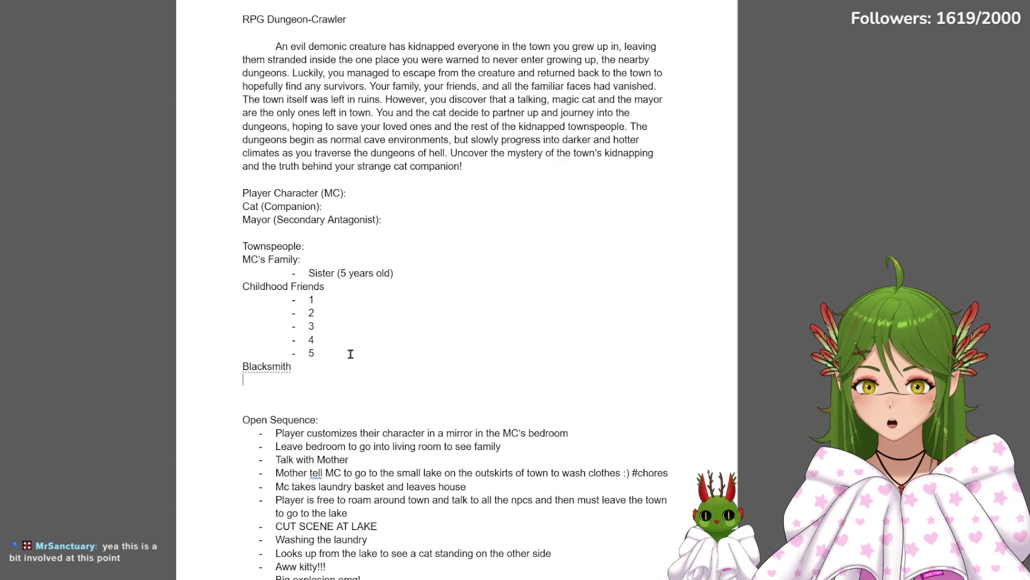
type("swordsmoth")
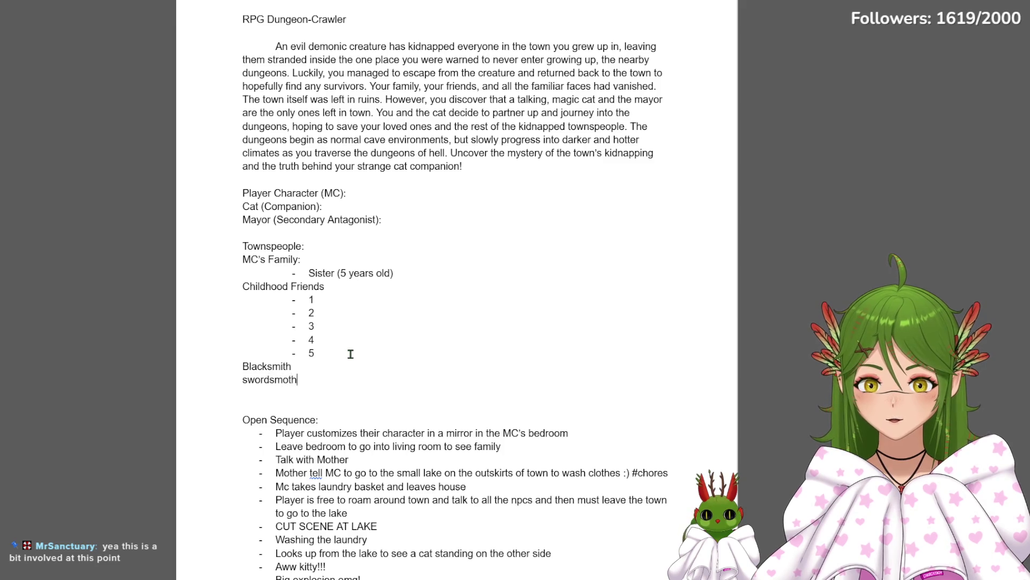
key("BackSpace")
key("BackSpace")
key("BackSpace")
key("BackSpace")
key("BackSpace")
key("Return")
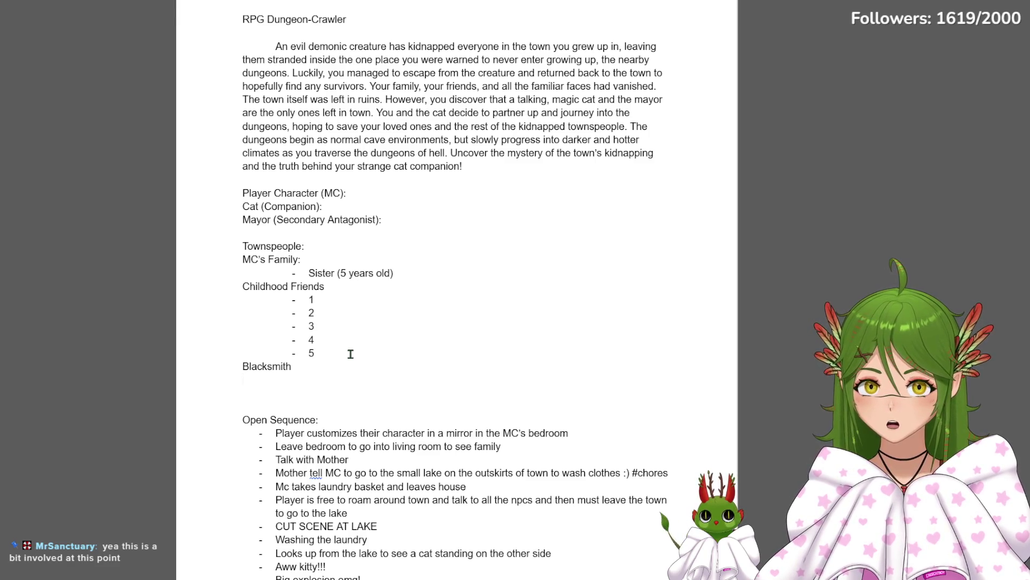
key("BackSpace")
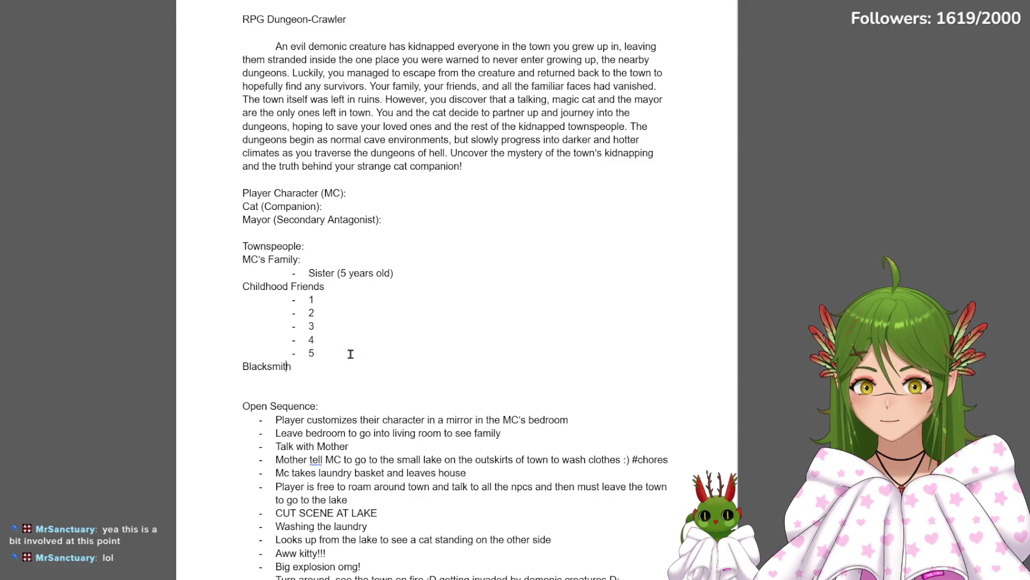
key("BackSpace")
key("BackSpace")
key("BackSpace")
key("BackSpace")
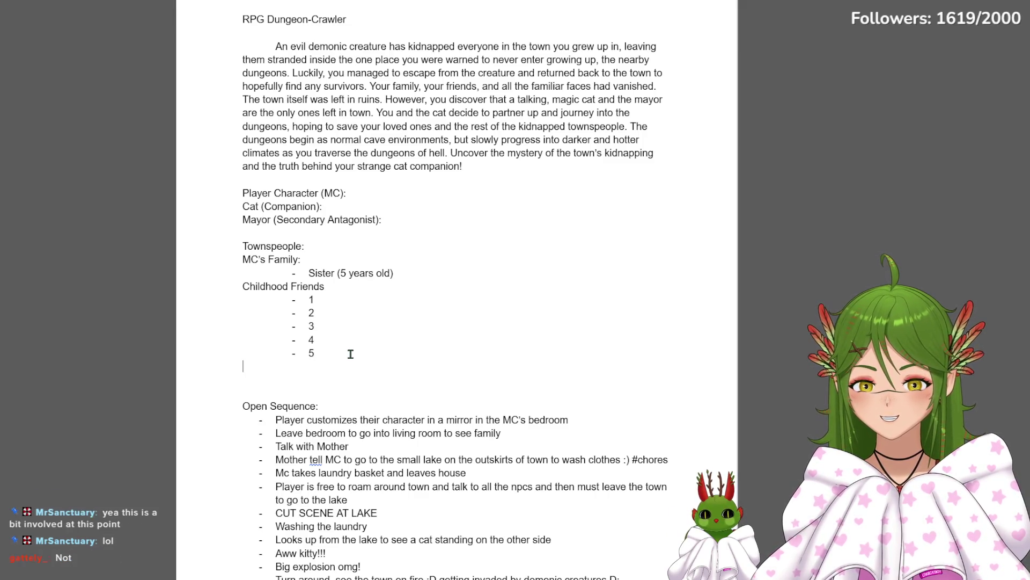
type("swordsmith")
Write Swordsmith and Armorsmith as separate townspeople lines in its place
key("Return")
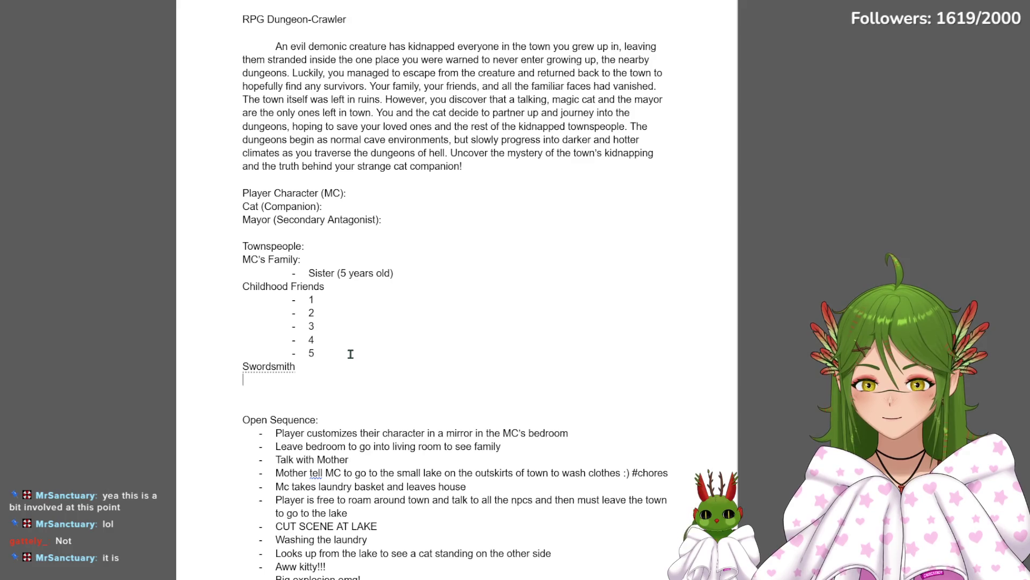
type("armorsmith")
key("Return")
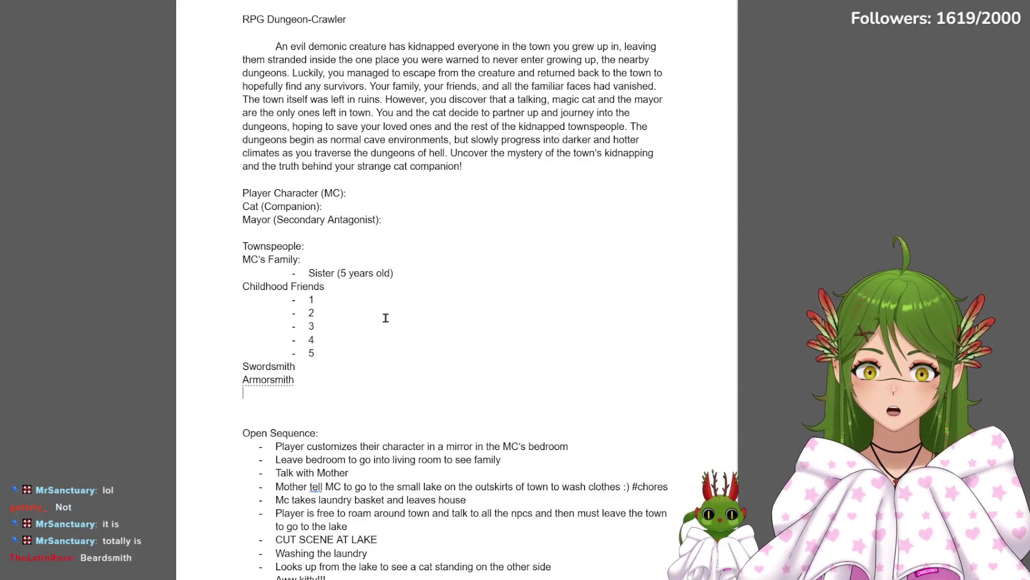
scroll(384, 319, "down", 4)
scroll(391, 320, "down", 4)
scroll(392, 320, "down", 4)
scroll(393, 320, "down", 2)
scroll(392, 319, "down", 4)
scroll(392, 320, "down", 5)
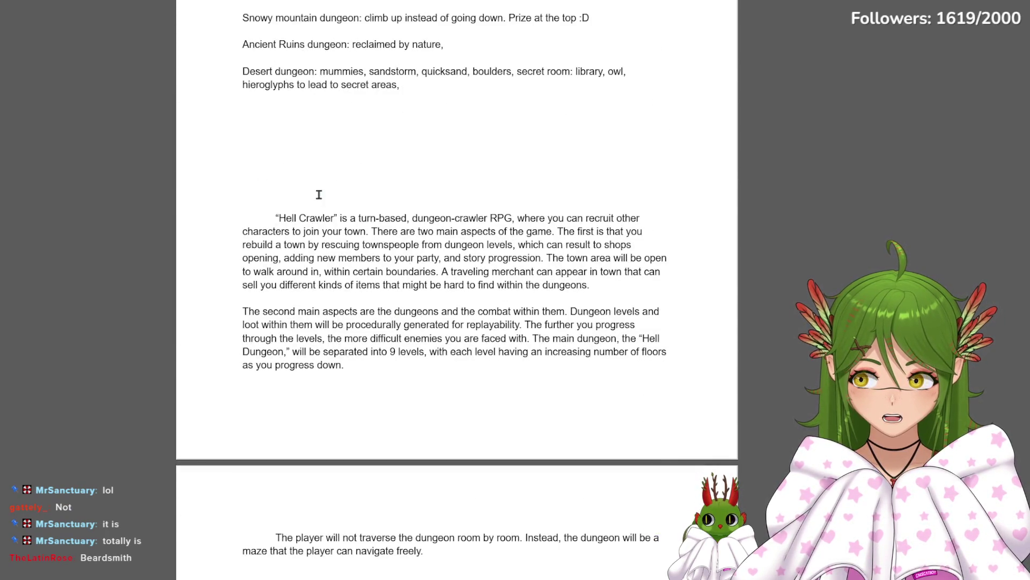
Remove the extra blank lines above the Hell Crawler paragraph and indent the second aspects paragraph
left_click(404, 177)
key("BackSpace")
key("BackSpace")
key("BackSpace")
key("BackSpace")
key("BackSpace")
key("BackSpace")
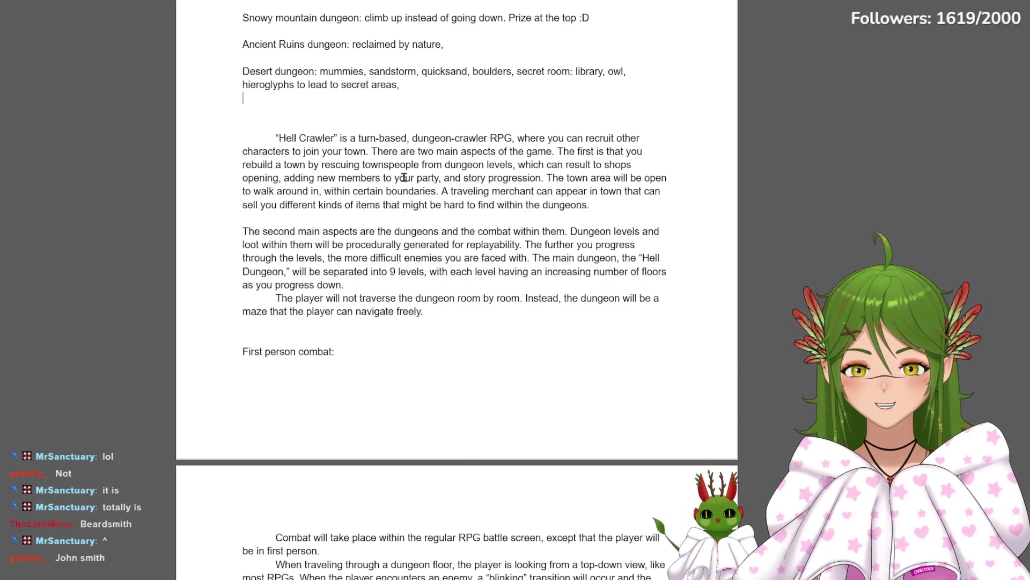
left_click(230, 232)
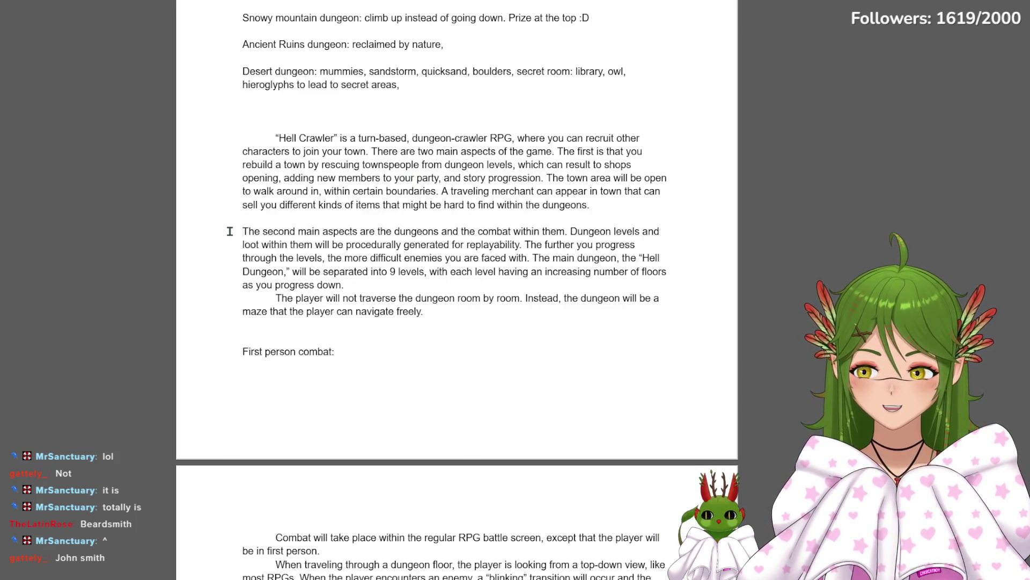
key("Tab")
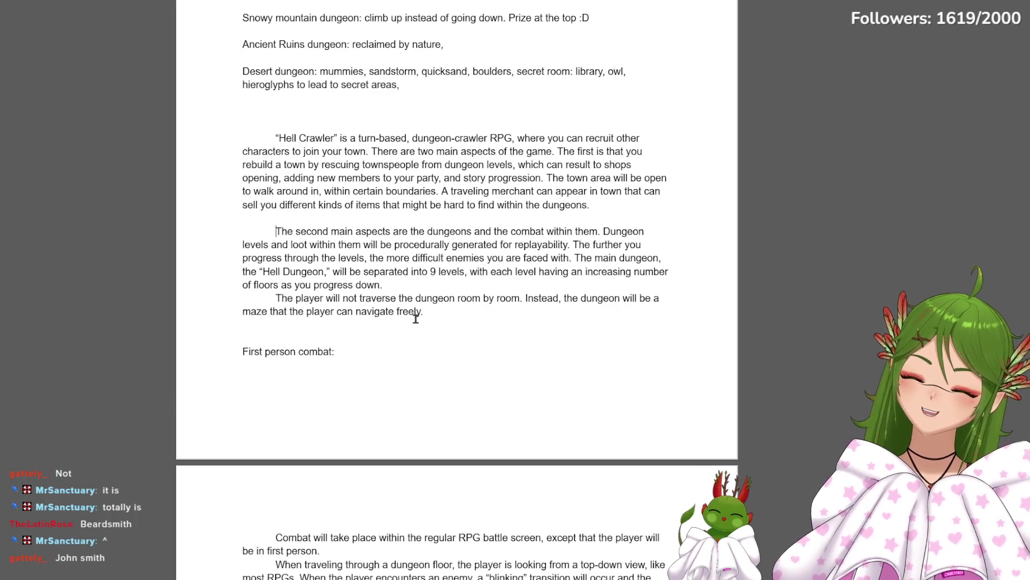
scroll(405, 249, "down", 10)
scroll(404, 248, "up", 5)
scroll(467, 249, "up", 2)
scroll(319, 172, "up", 2)
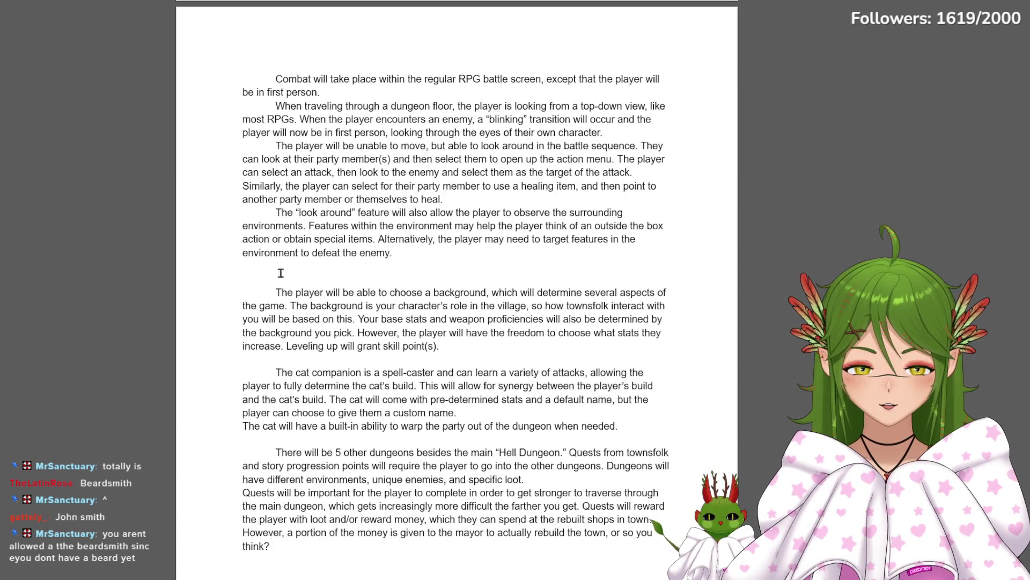
Add two blank lines after the character background paragraph ending 'point(s).'
left_click_drag(281, 273, 506, 357)
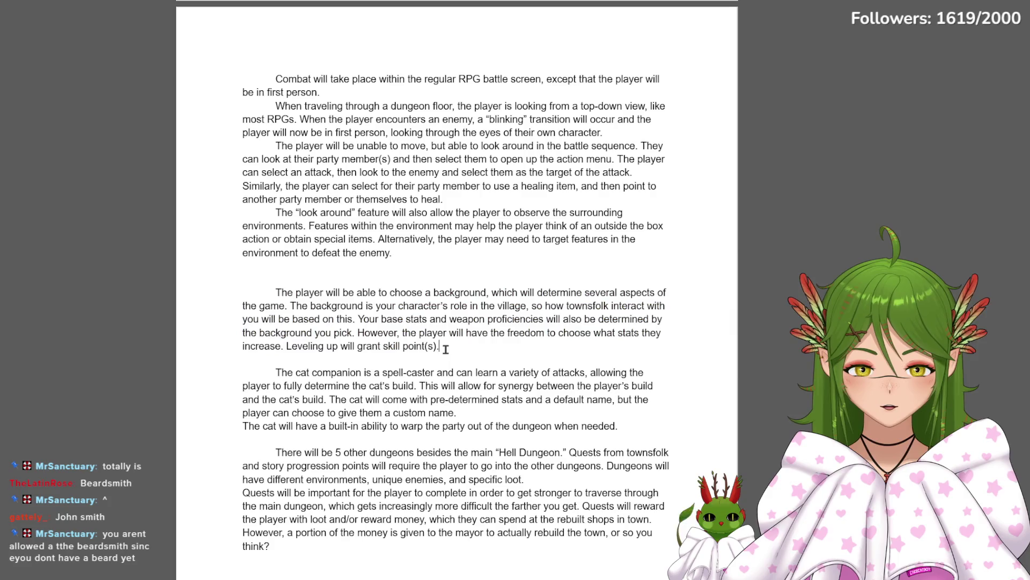
left_click_drag(441, 347, 275, 294)
left_click(506, 351)
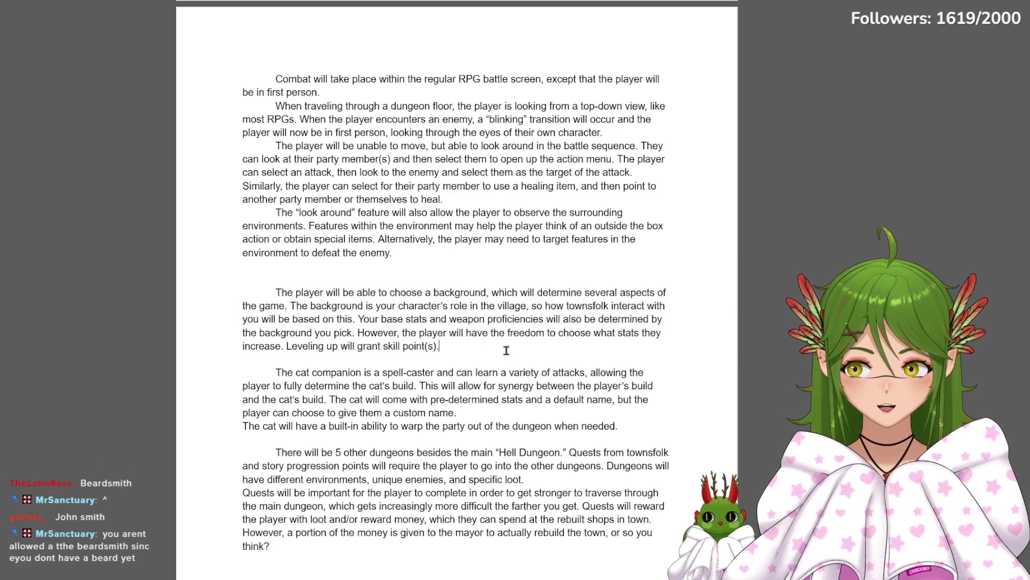
key("Return")
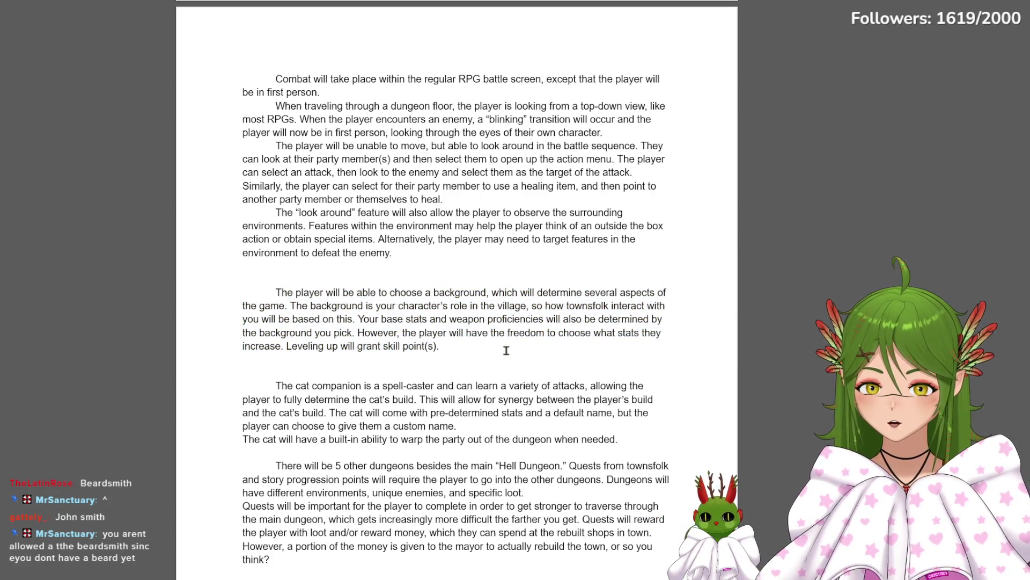
key("Return")
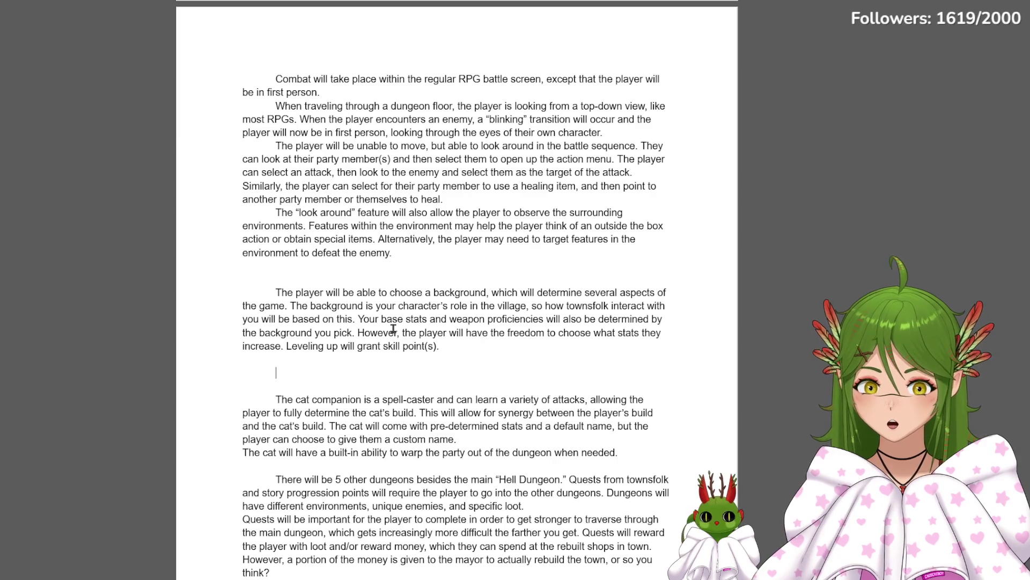
scroll(393, 329, "up", 1)
scroll(246, 361, "up", 5)
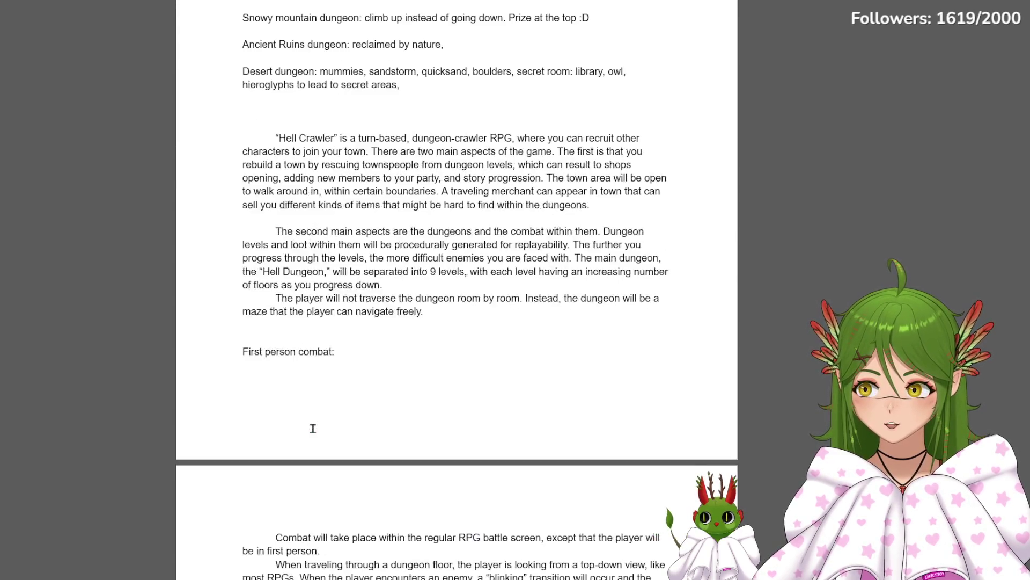
scroll(312, 429, "up", 5)
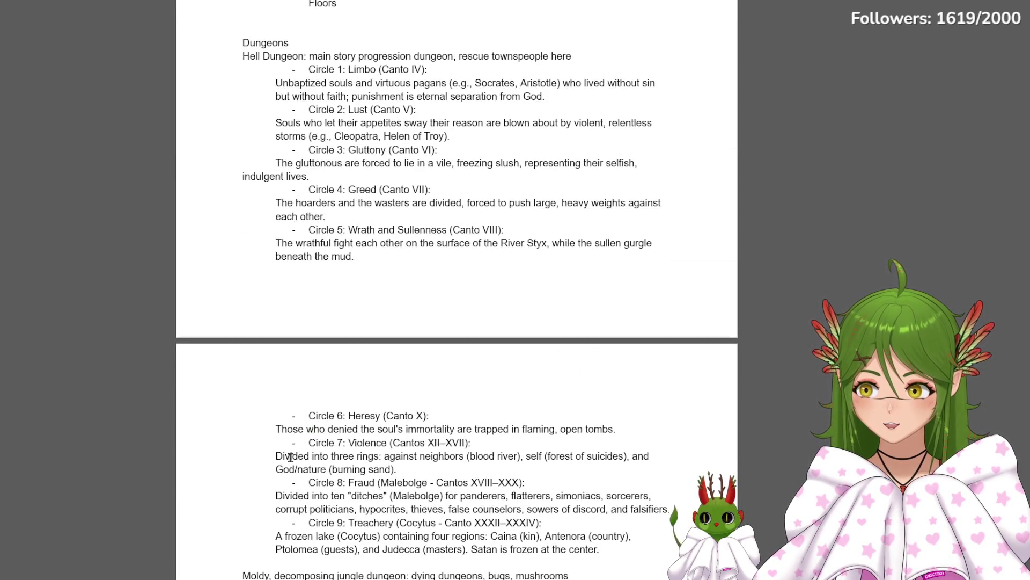
scroll(291, 455, "up", 5)
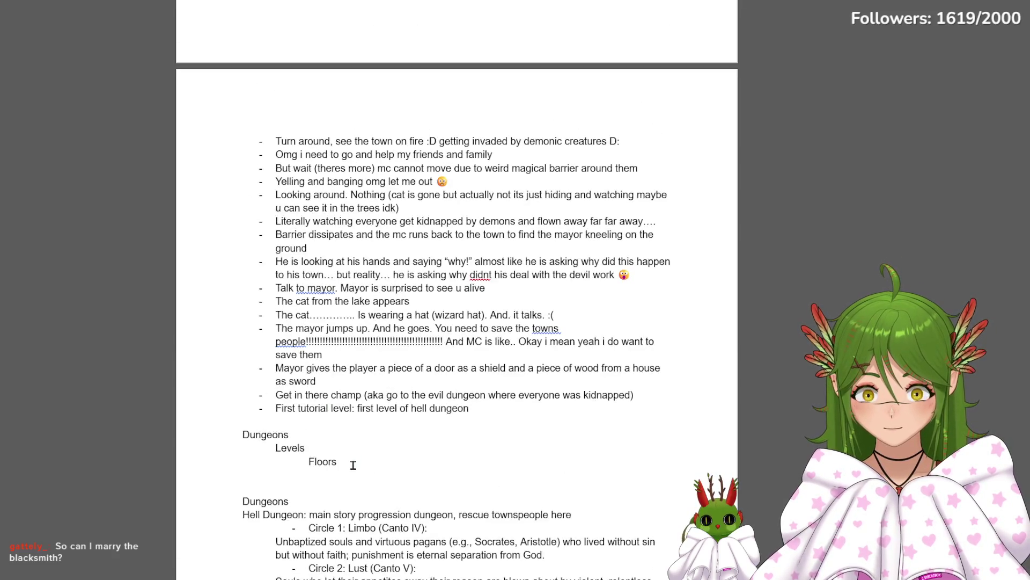
scroll(353, 464, "down", 5)
scroll(349, 459, "down", 2)
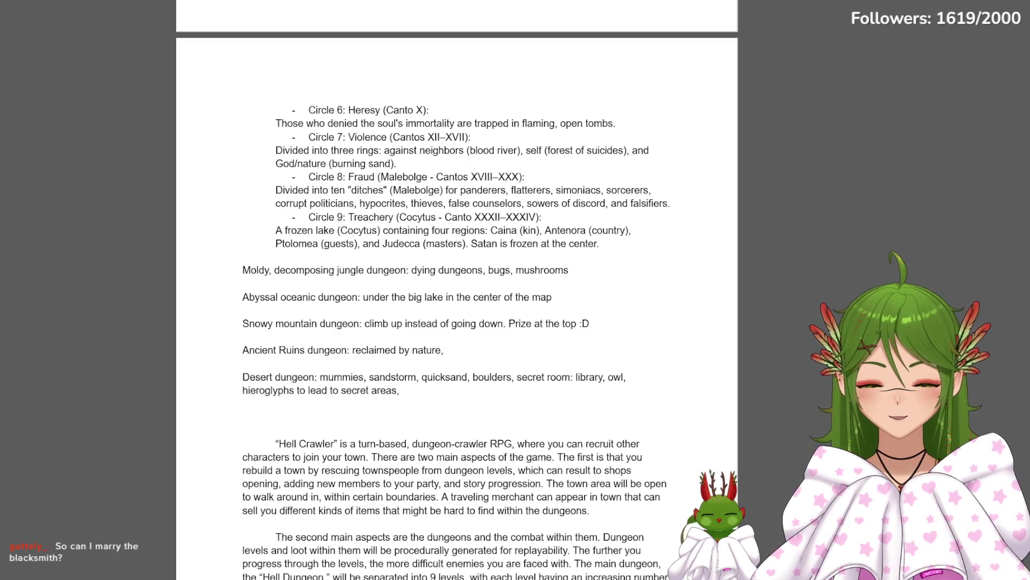
scroll(587, 378, "up", 3)
scroll(589, 379, "up", 3)
scroll(585, 384, "down", 7)
scroll(583, 378, "down", 2)
scroll(581, 386, "down", 5)
scroll(575, 392, "up", 4)
scroll(555, 418, "up", 4)
scroll(529, 453, "up", 3)
scroll(526, 449, "up", 5)
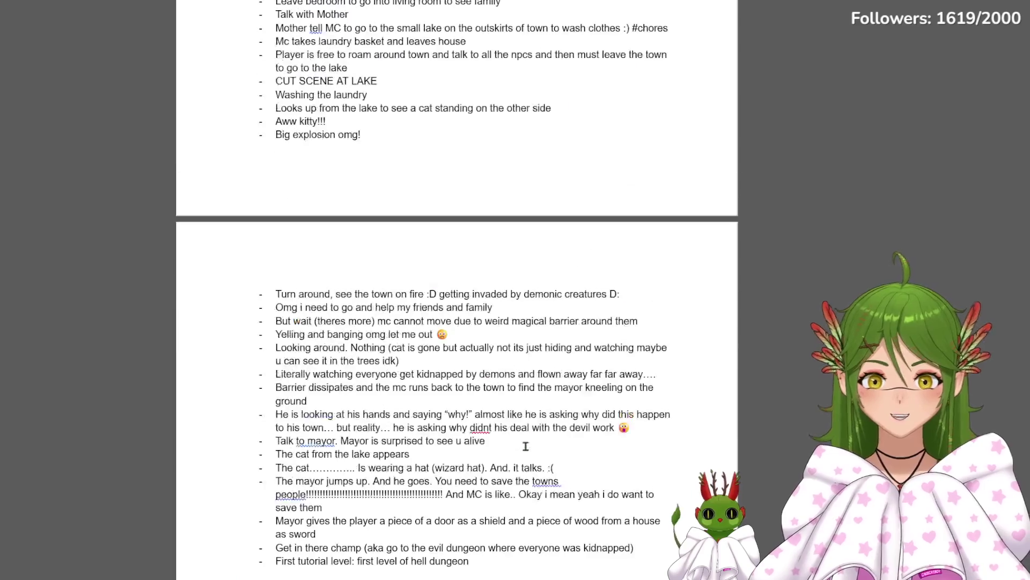
scroll(368, 449, "down", 2)
scroll(361, 415, "down", 1)
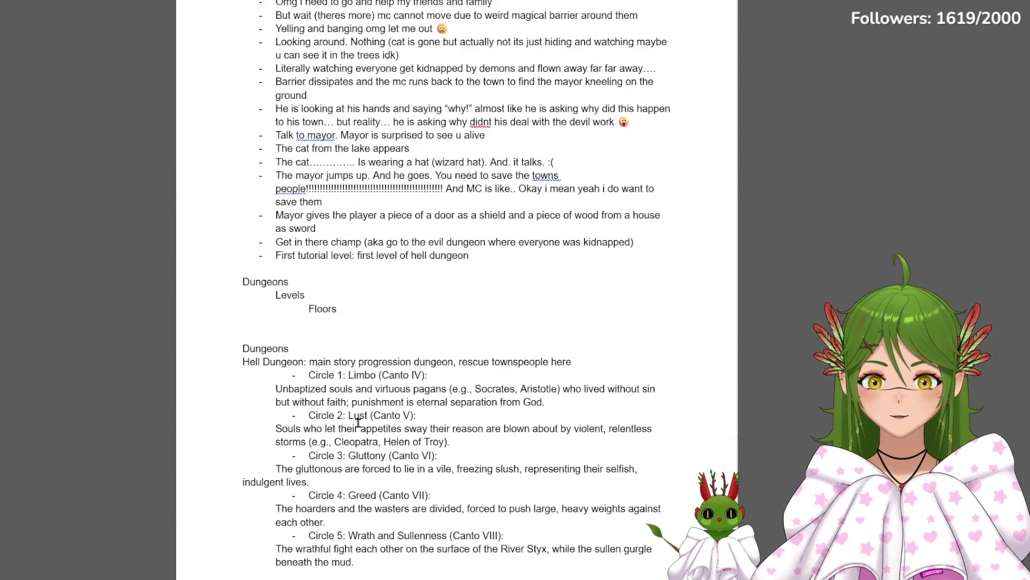
scroll(358, 423, "up", 5)
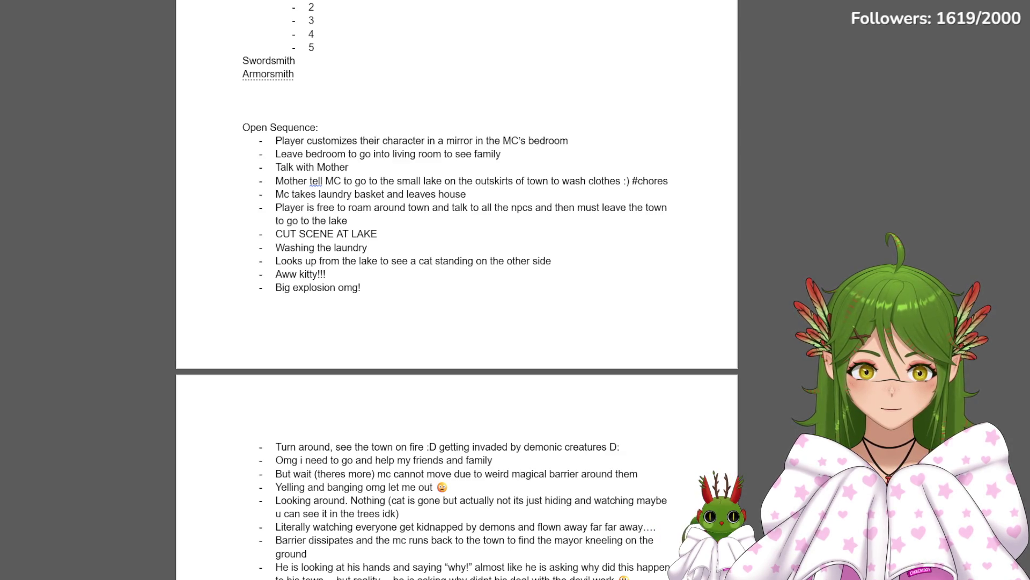
Add Seamstress/Seamster and Alchemist lines below Armorsmith in the townspeople list
left_click(654, 419)
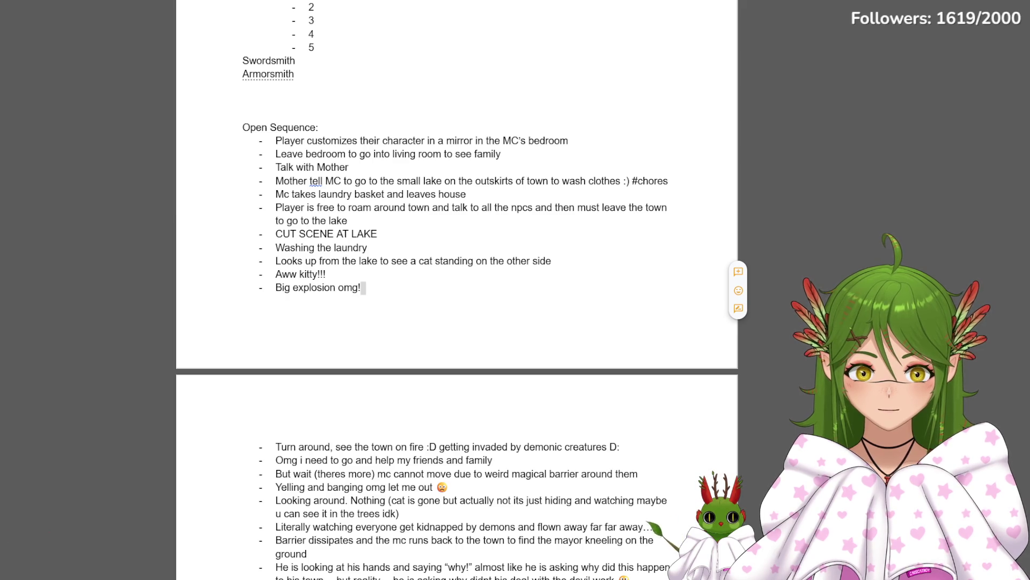
left_click(67, 254)
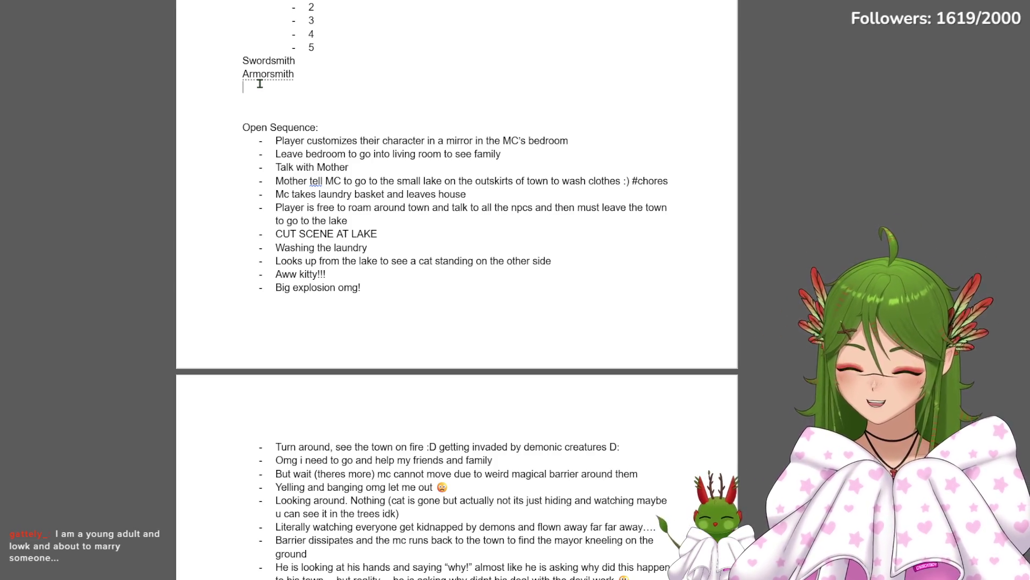
type("Seamstress/")
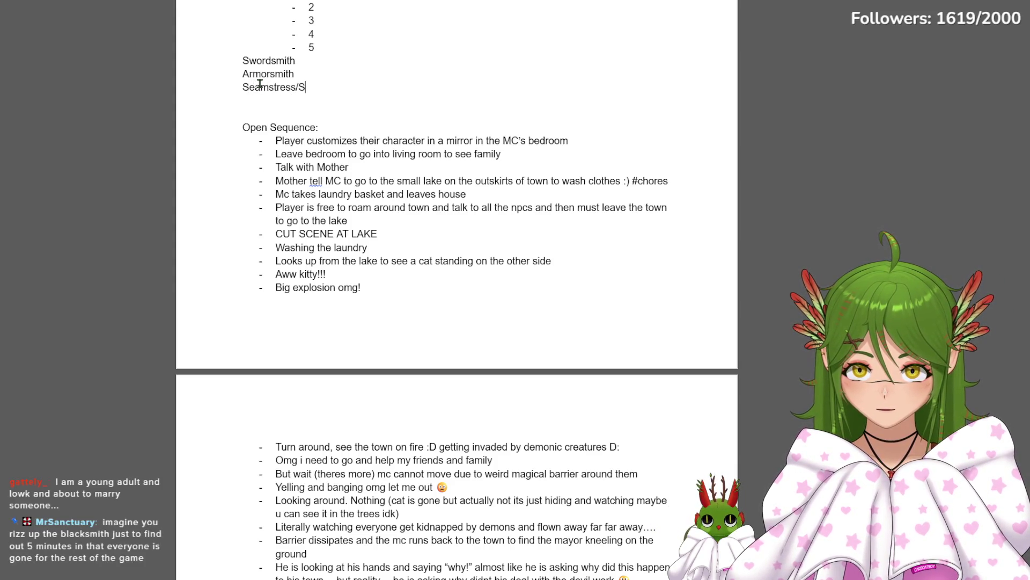
type("ster")
key("Return")
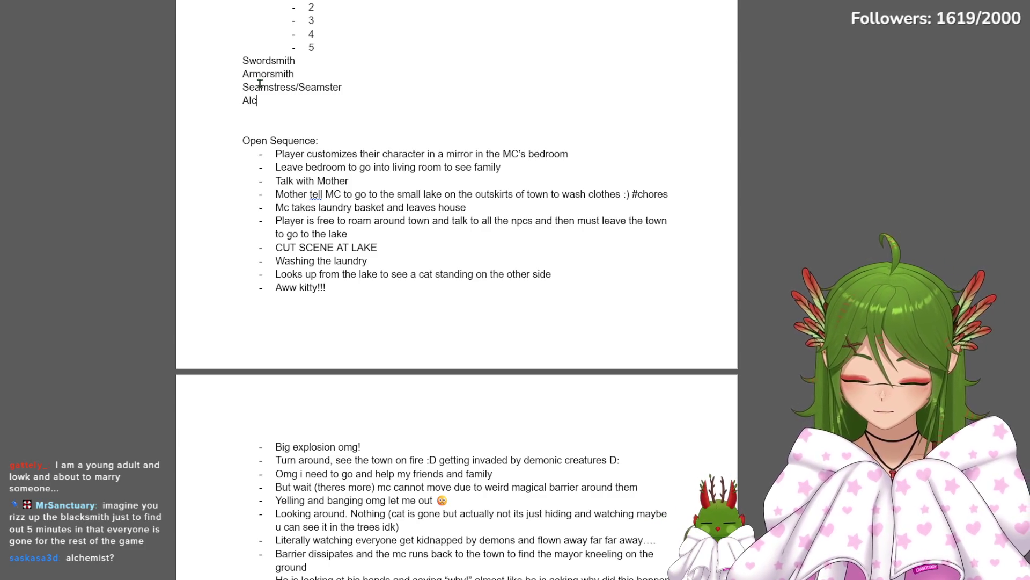
type("hemist")
key("Return")
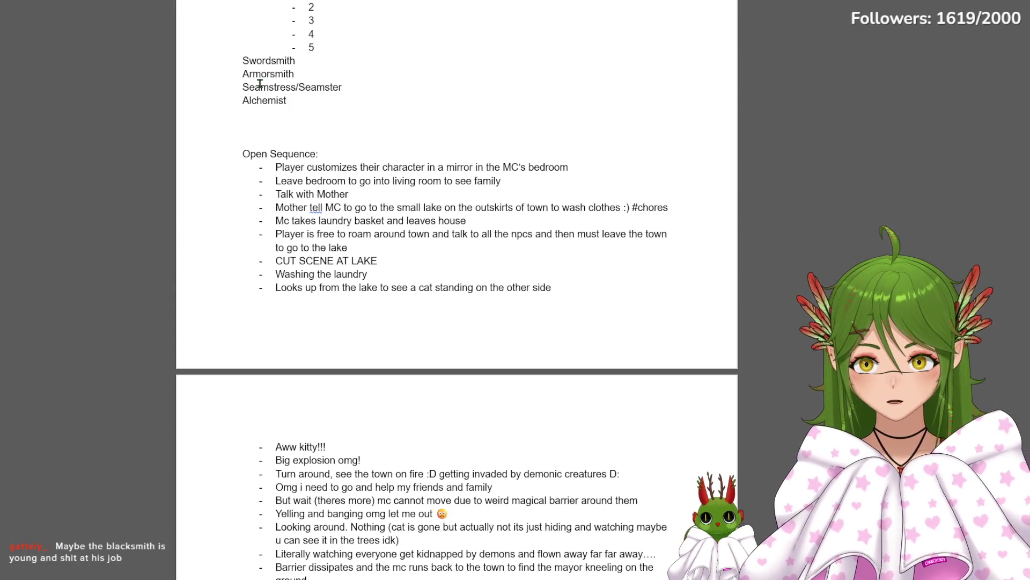
Append '(+apprentice)' to Swordsmith and Armorsmith, then settle on the Alchemist line
left_click(309, 60)
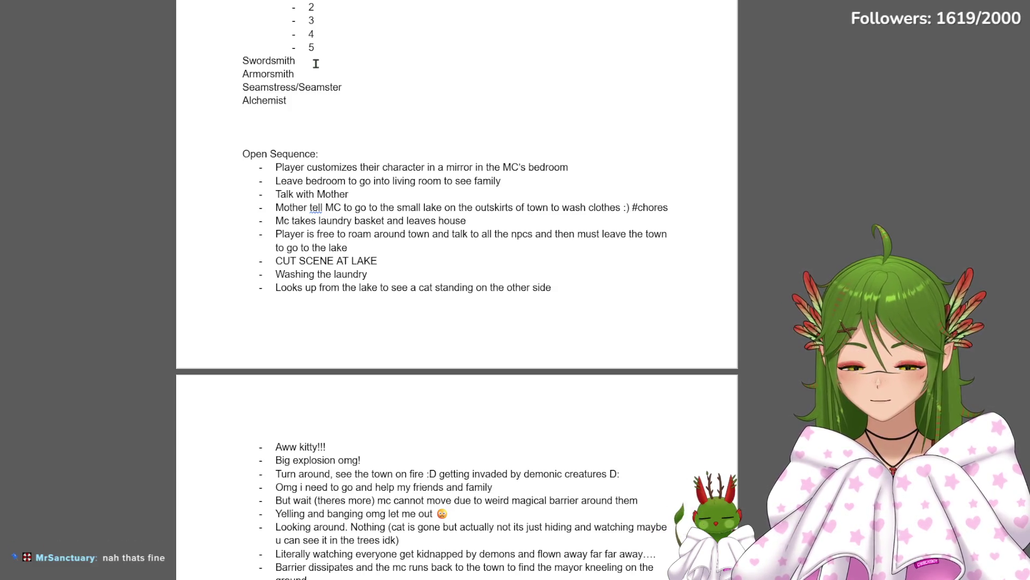
type("(")
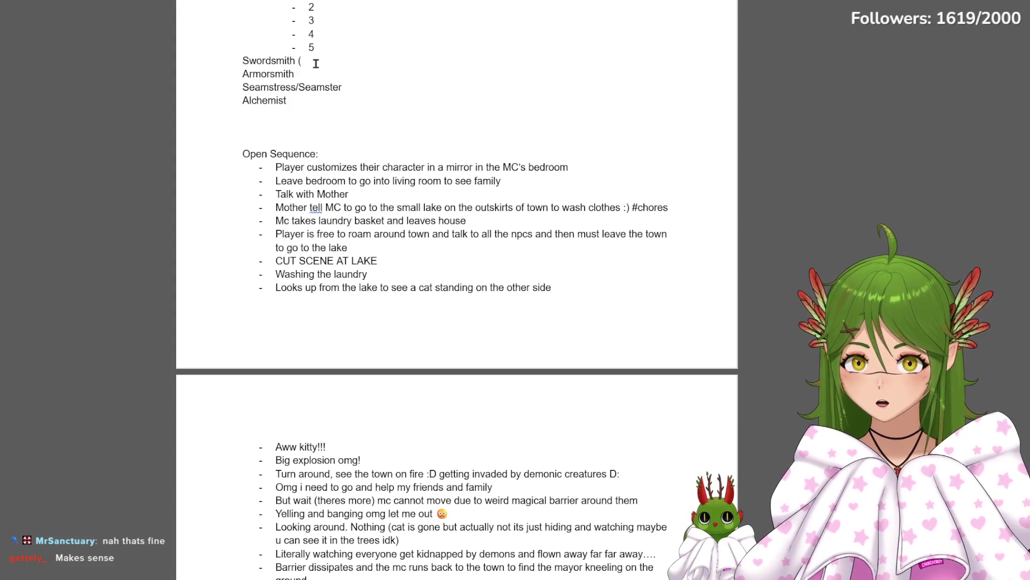
type("+apprentince")
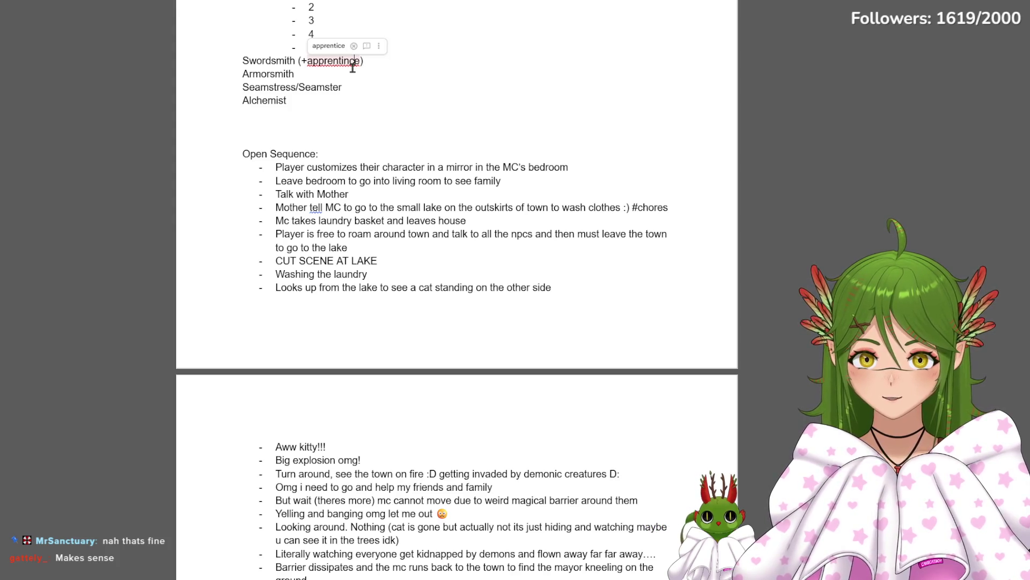
left_click(323, 80)
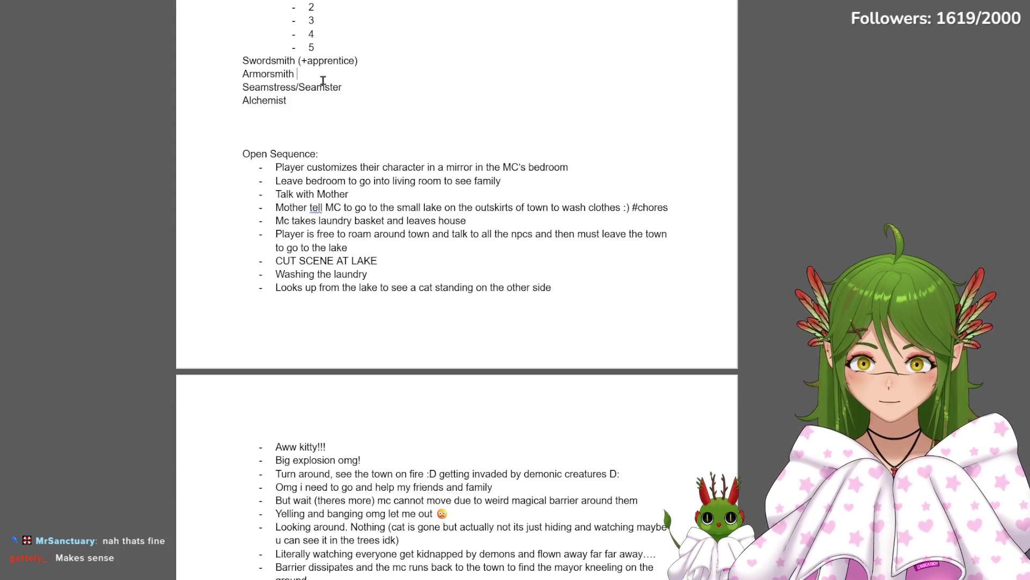
type("(+apprentice)")
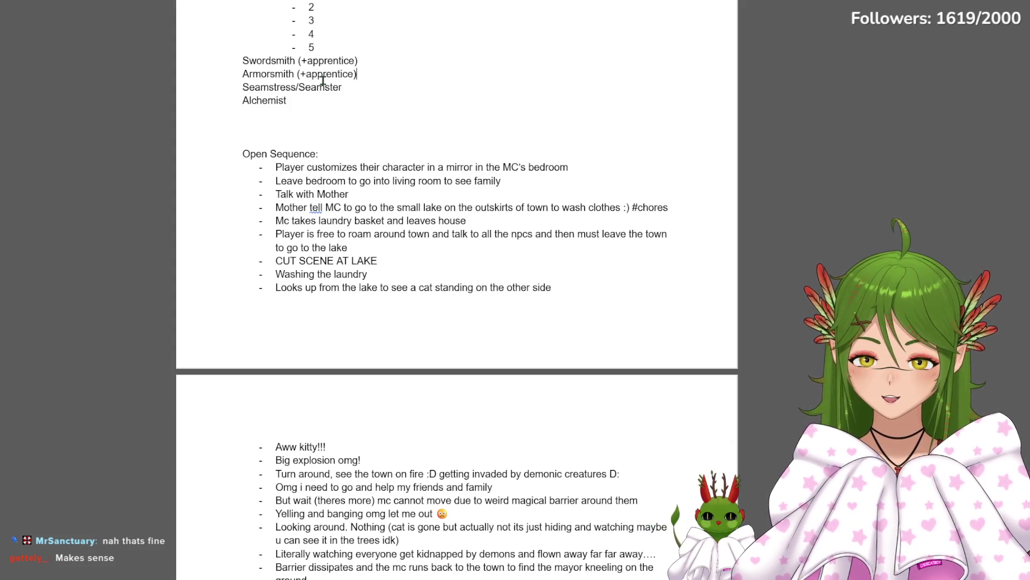
left_click(274, 75)
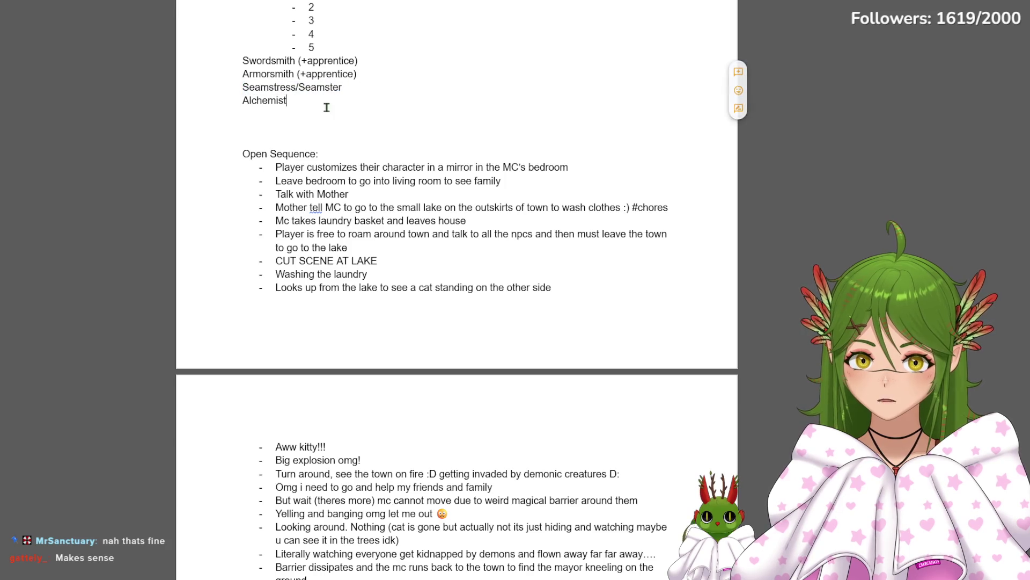
left_click_drag(299, 108, 264, 102)
left_click(263, 103)
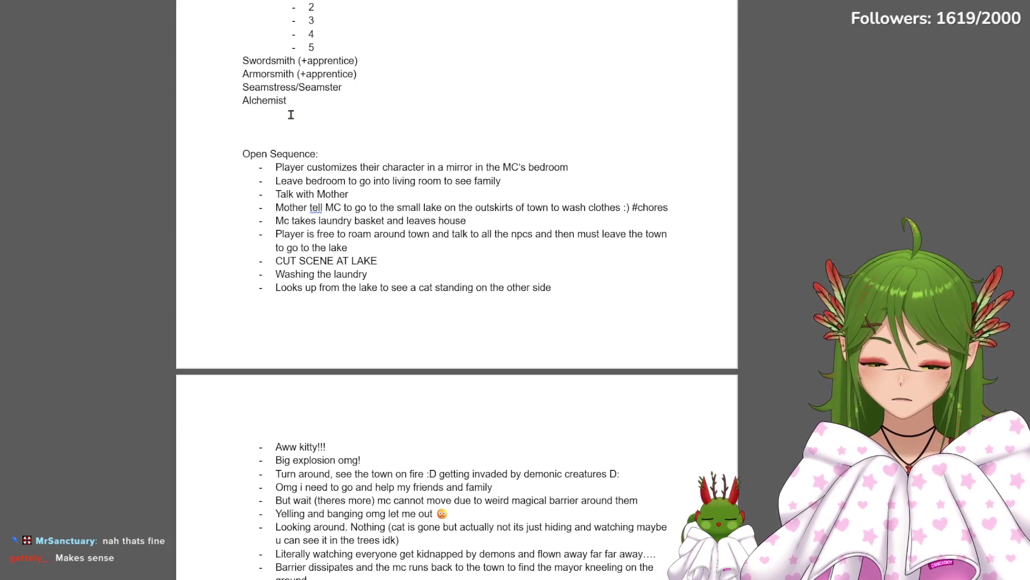
Add Farmer below Alchemist and tidy the blank lines, then select the Alchemist entry
left_click(291, 114)
type("Farmer")
key("Return")
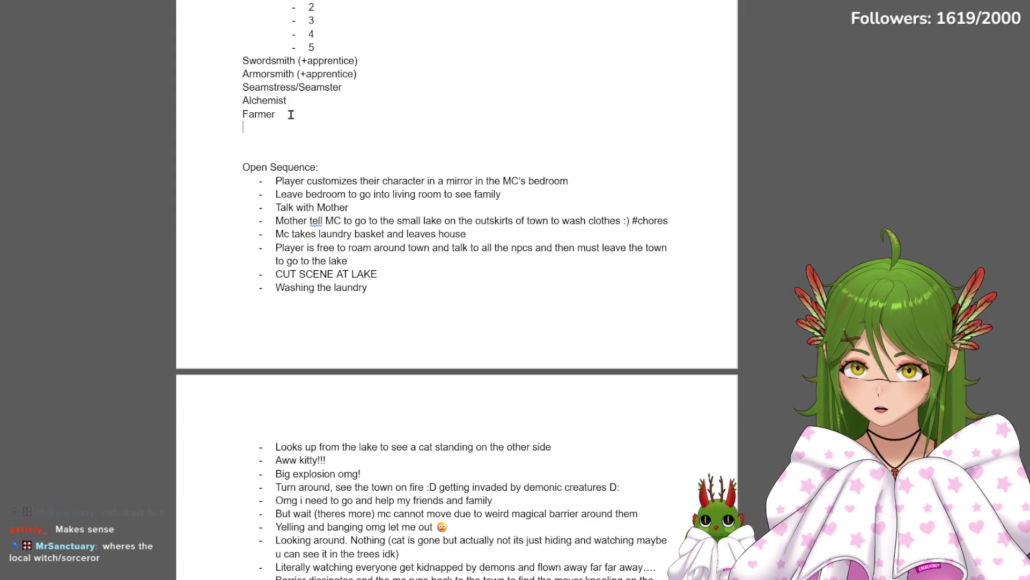
left_click(305, 104)
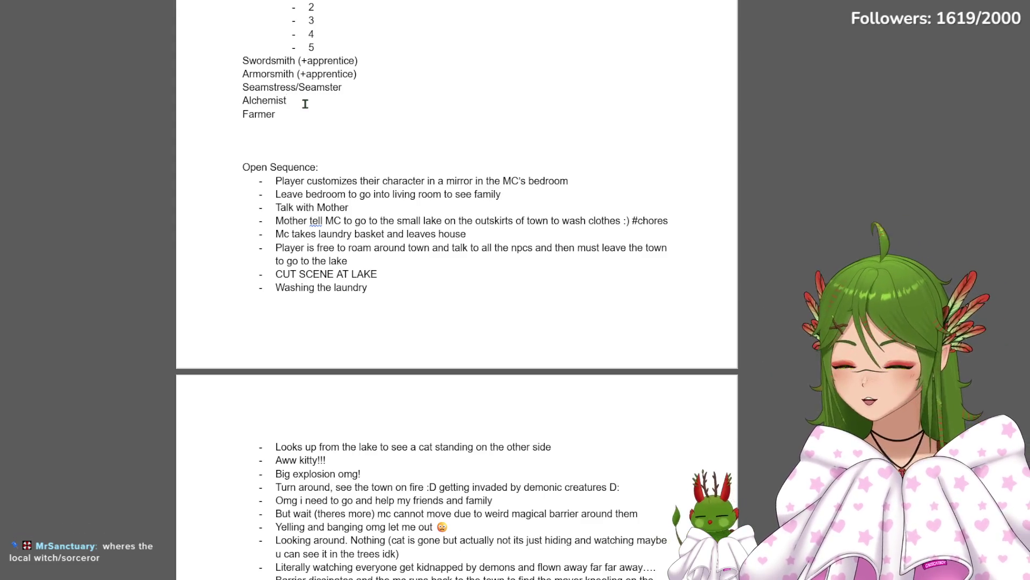
key("Return")
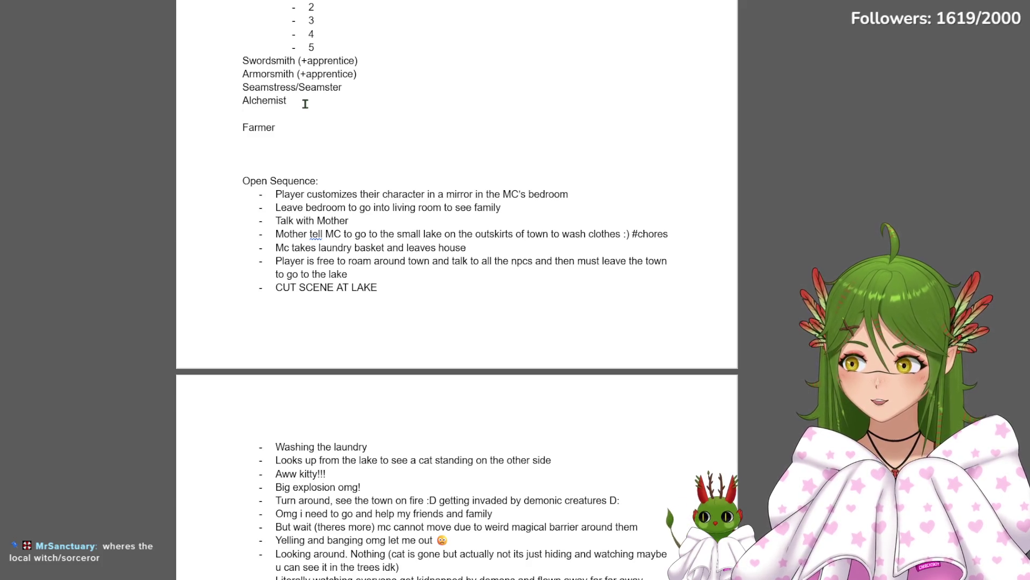
key("BackSpace")
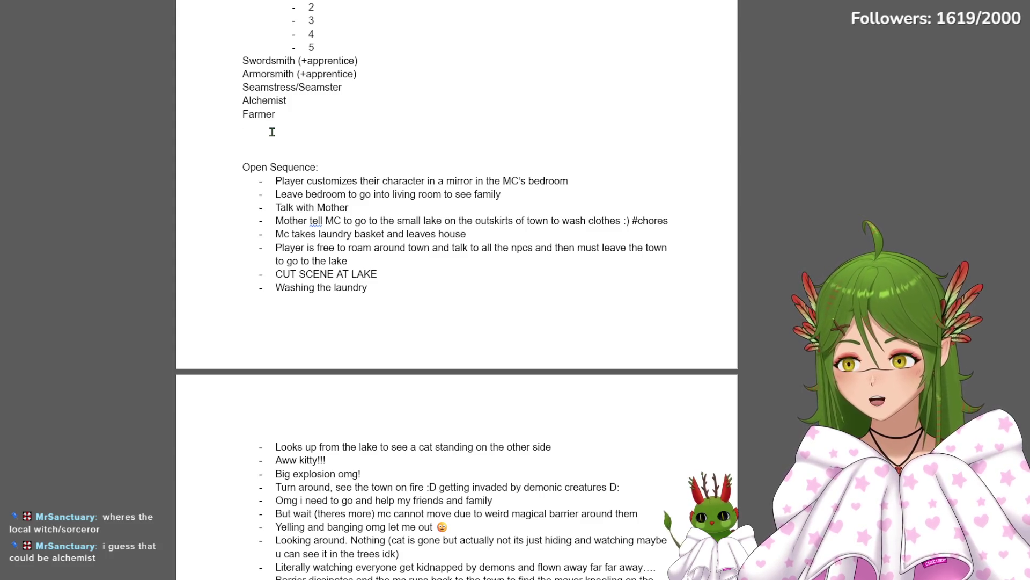
left_click_drag(304, 100, 231, 99)
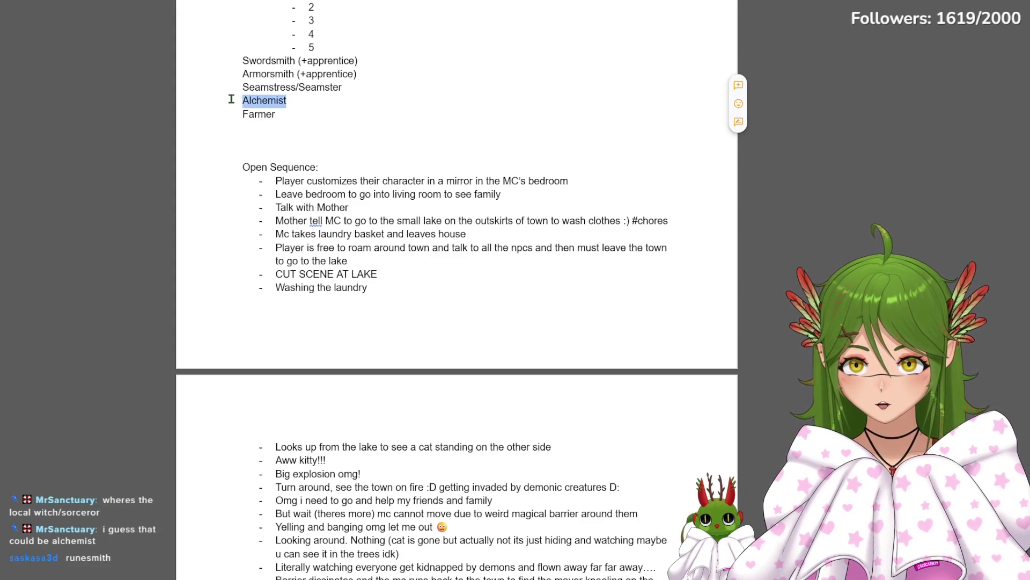
Move Alchemist below Farmer and add Runesmith after it as a separate group
key("BackSpace")
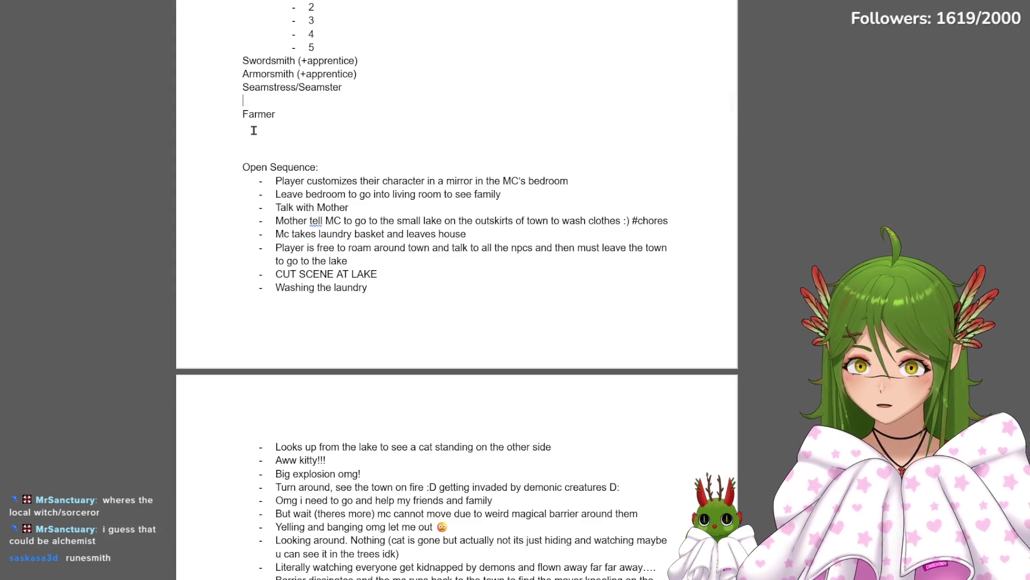
key("BackSpace")
left_click(260, 115)
type("Alchemist")
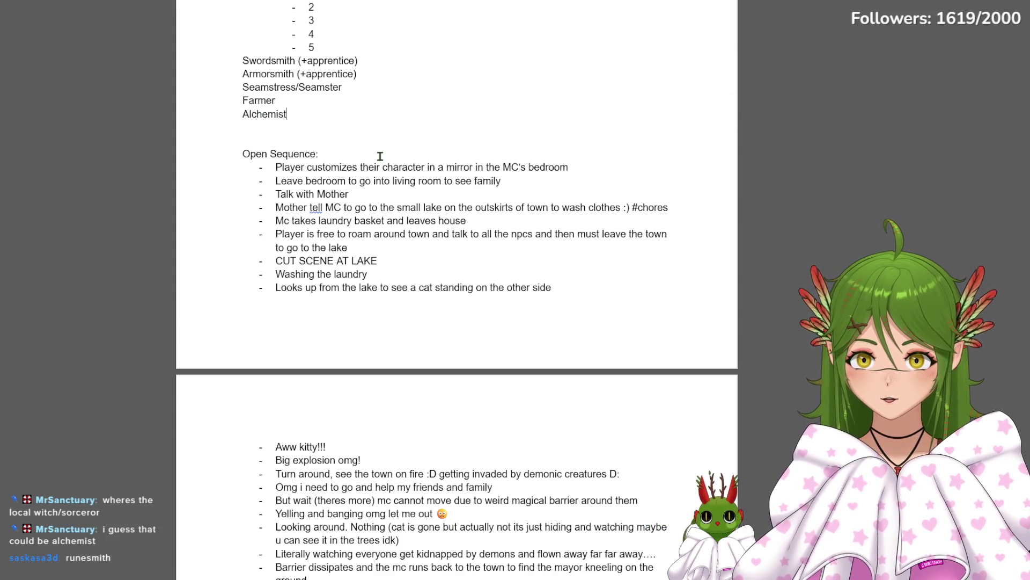
key("Return")
type("nesmit")
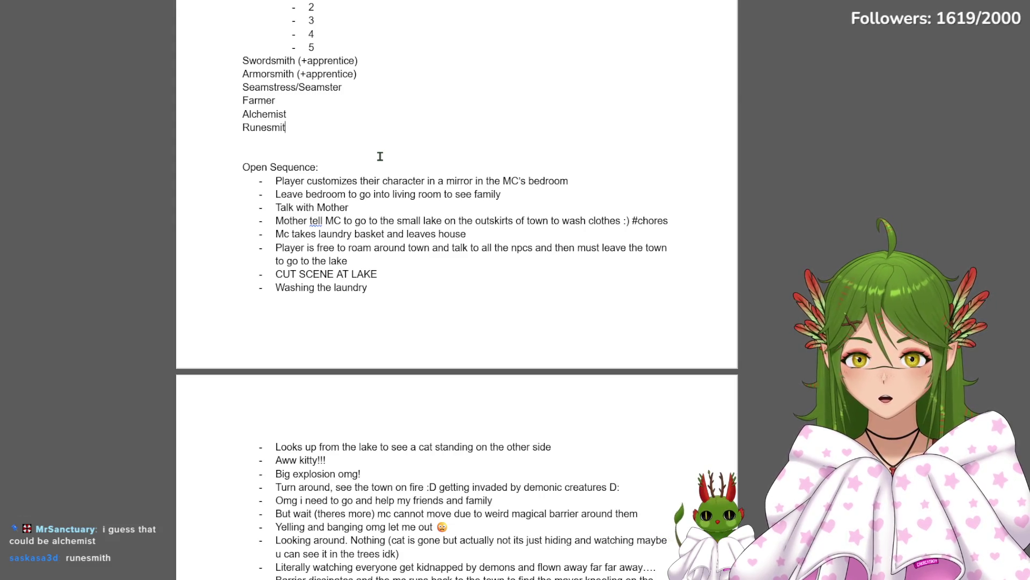
Insert Librarian, Priest and Merchant lines after Farmer, above the Alchemist group
left_click(287, 100)
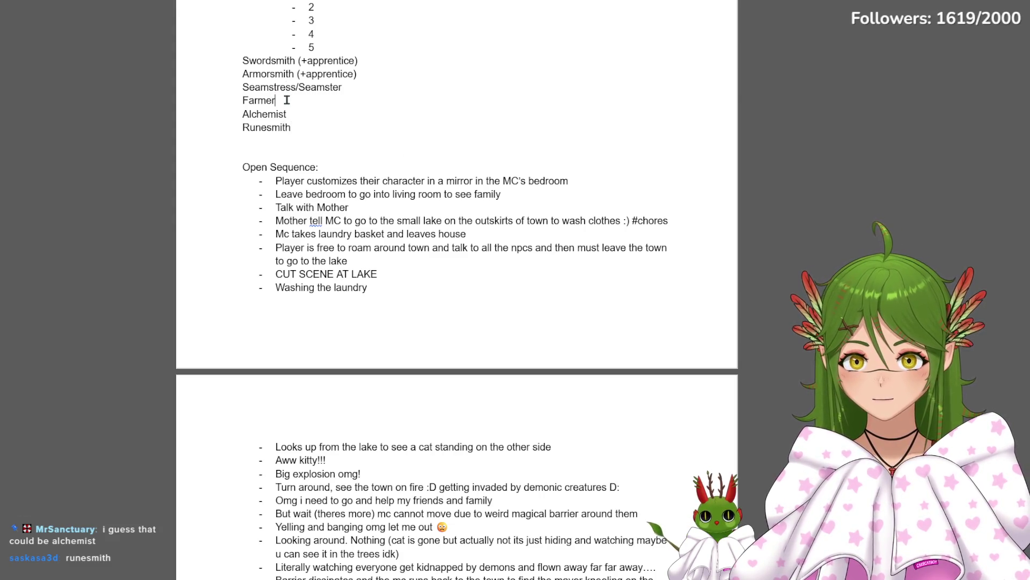
key("Return")
key("Return")
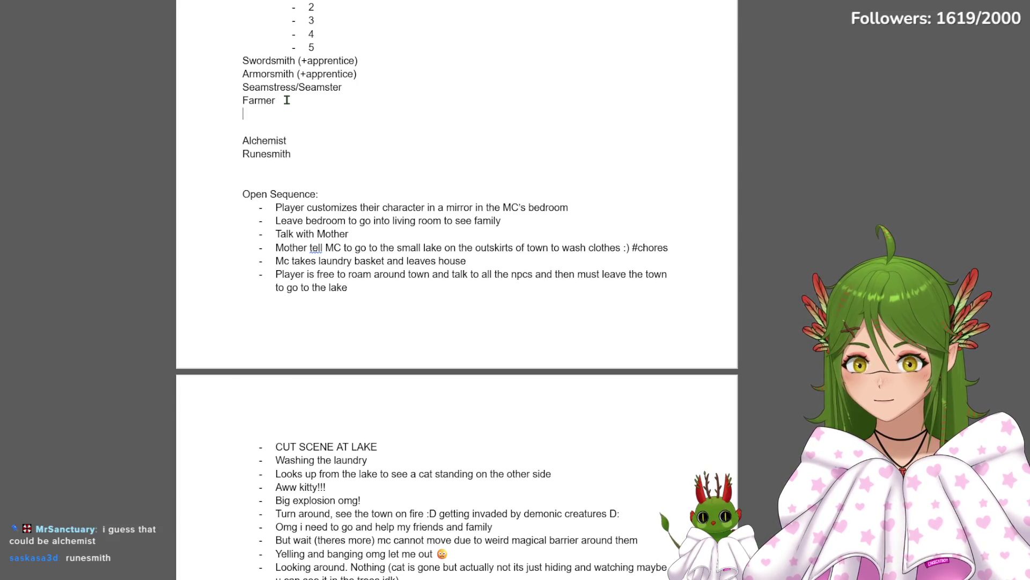
type("Librarian")
key("Return")
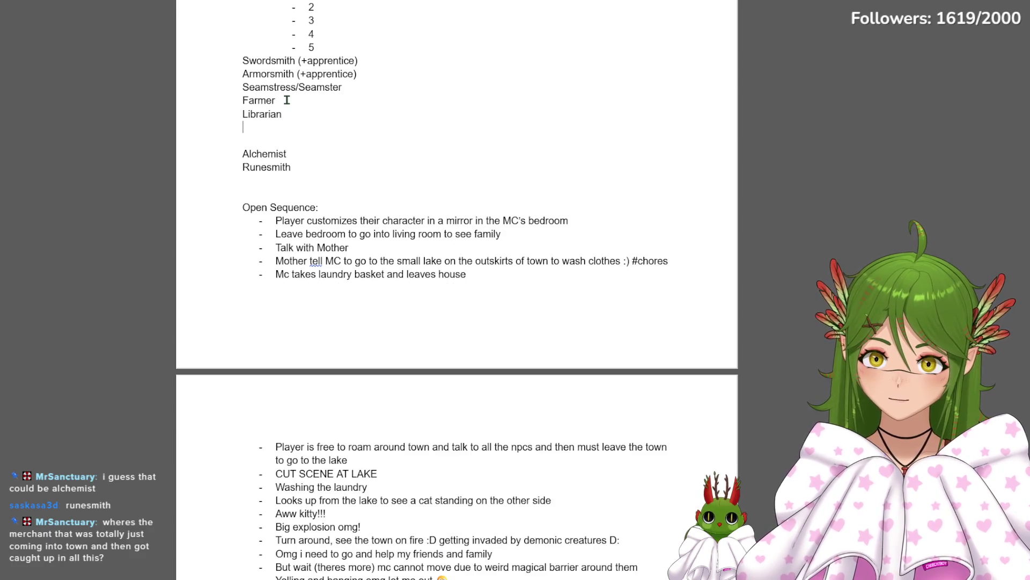
type("Priest")
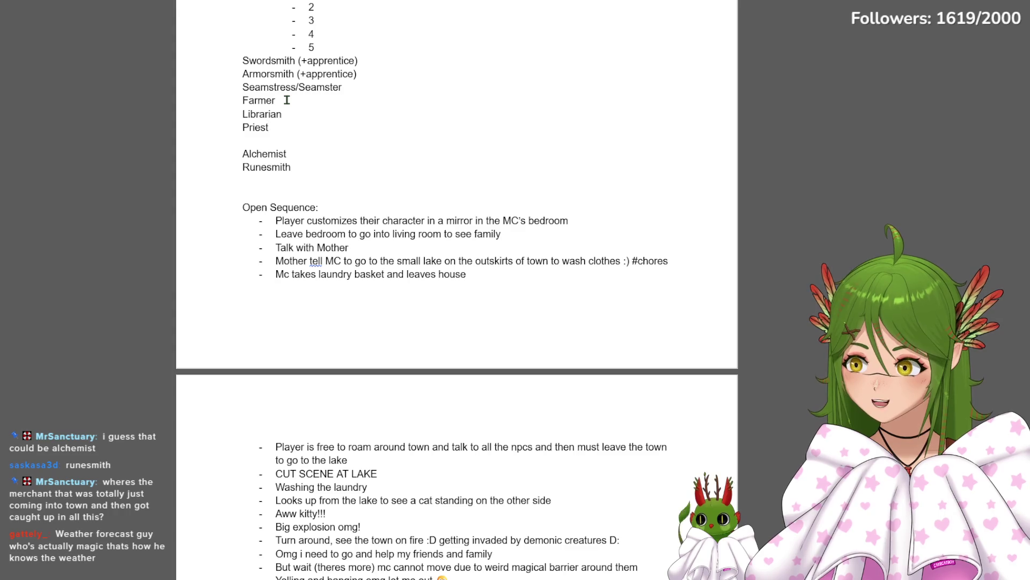
key("Return")
type("Merchant")
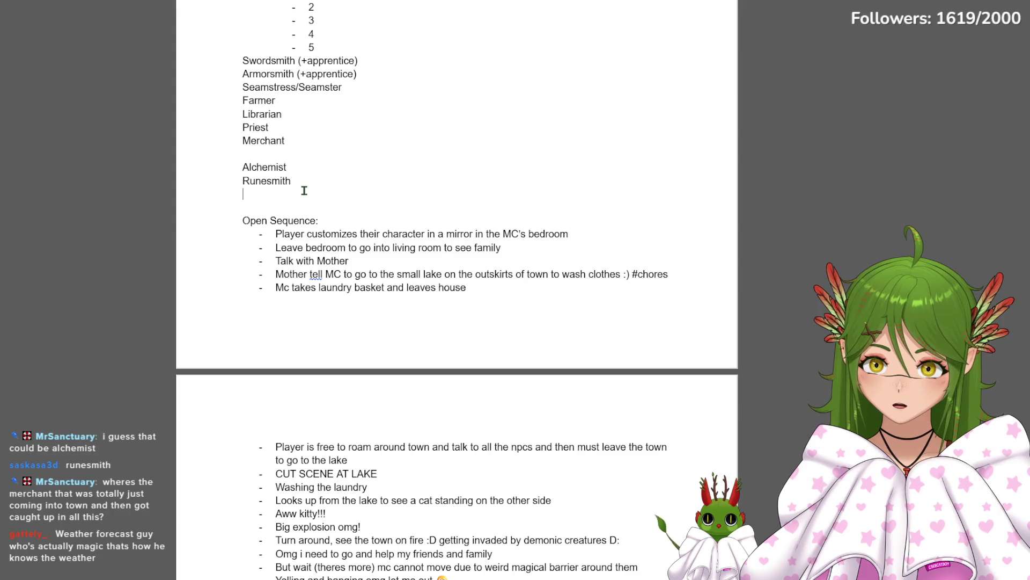
key("Return")
type("Me")
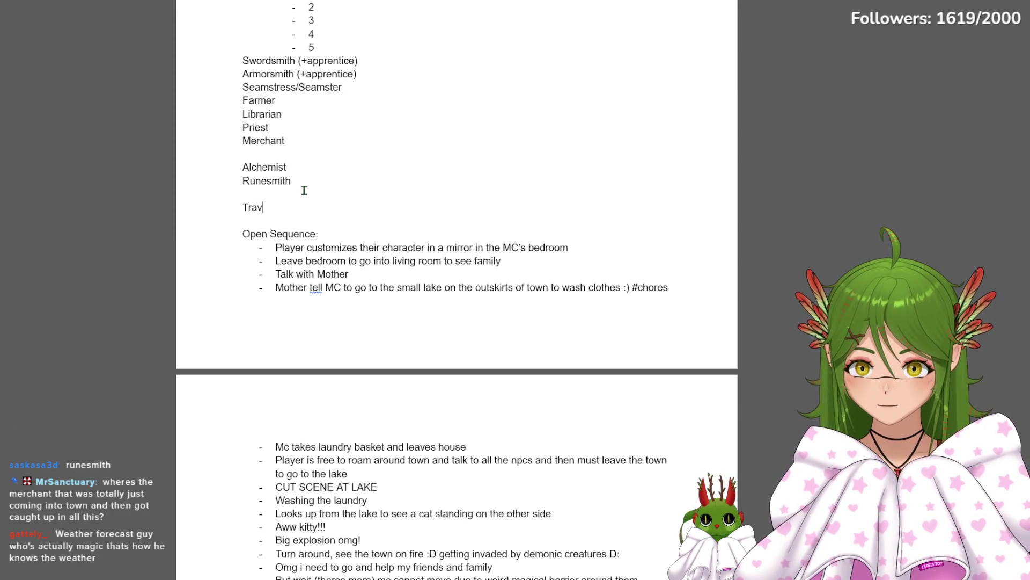
type(" Merchants")
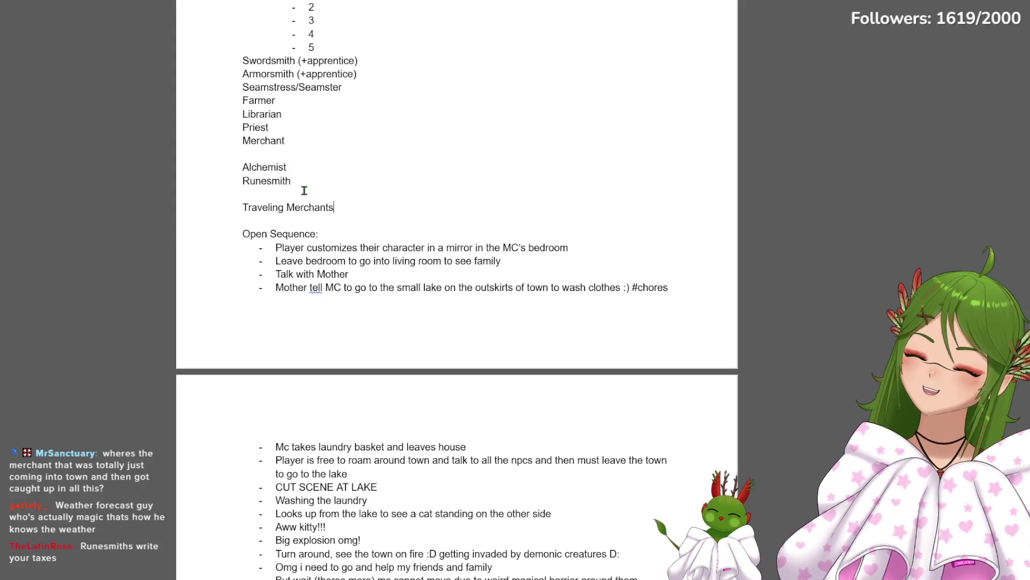
Add 'Traveling Merchants' below Runesmith and leave a blank line after Merchant
left_click_drag(242, 181, 336, 188)
left_click(212, 166)
left_click(251, 158)
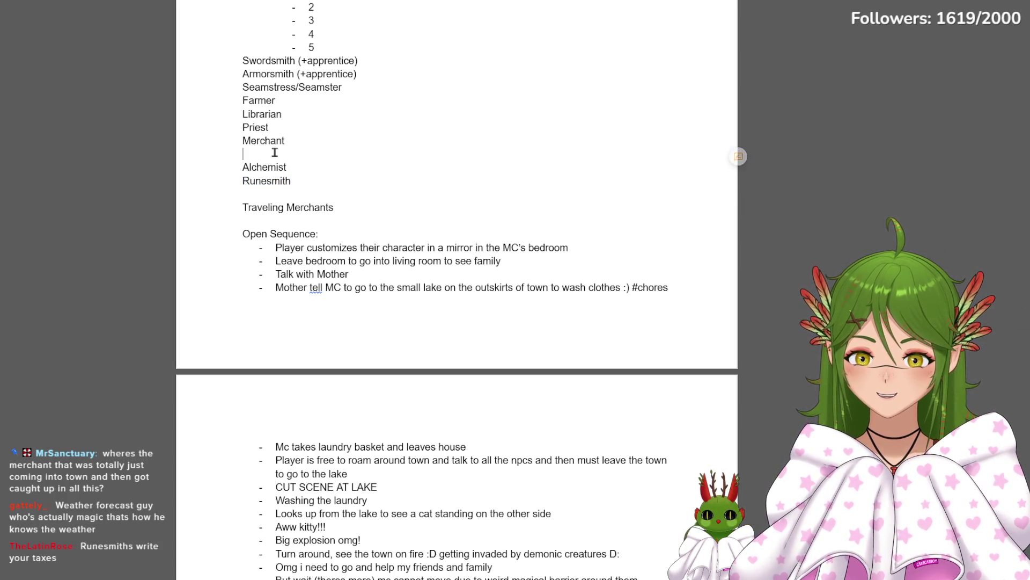
key("Return")
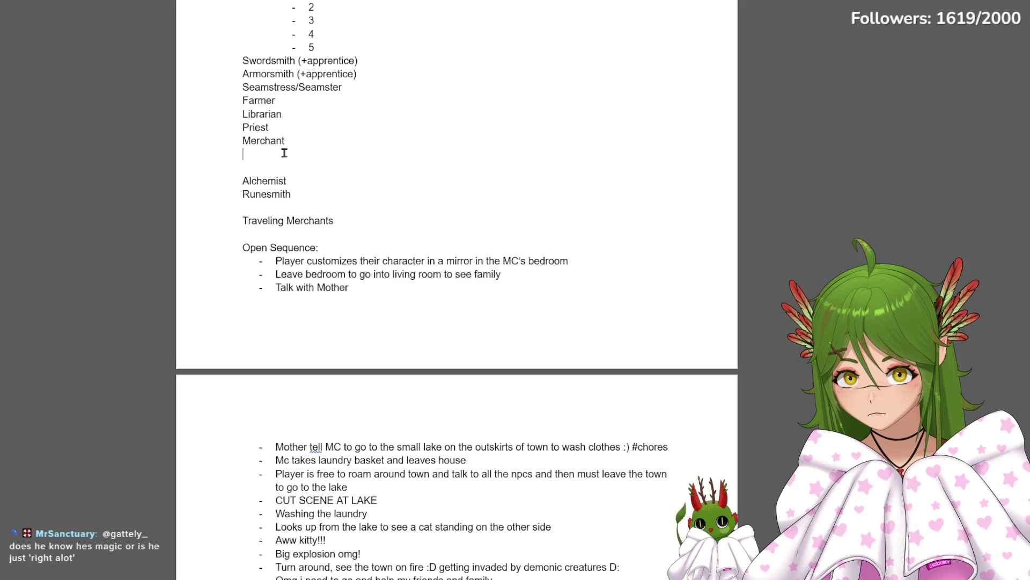
Append ' (+animals)' to the Farmer entry
left_click(306, 101)
type("(+animals)")
left_click(258, 156)
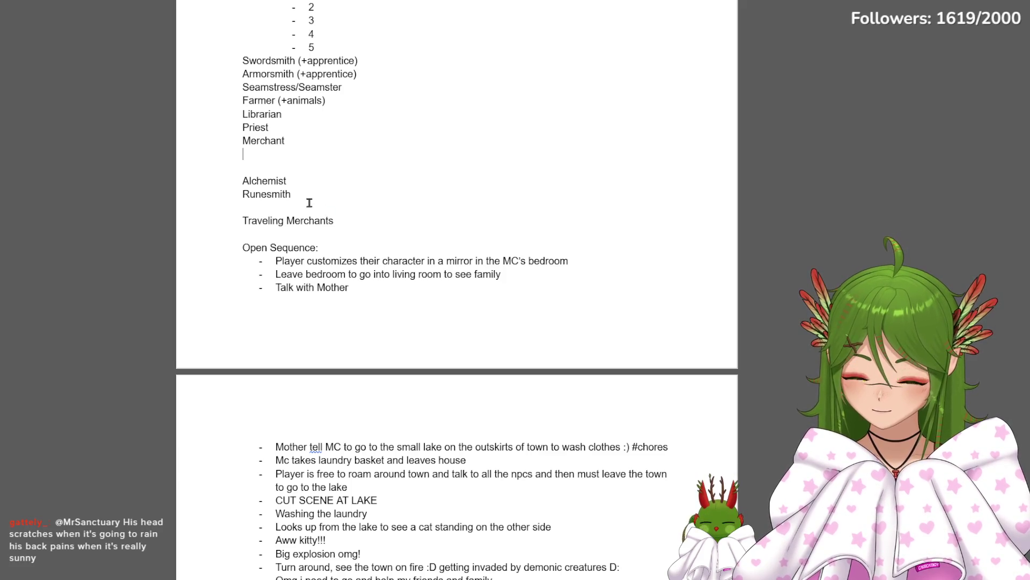
scroll(296, 289, "up", 4)
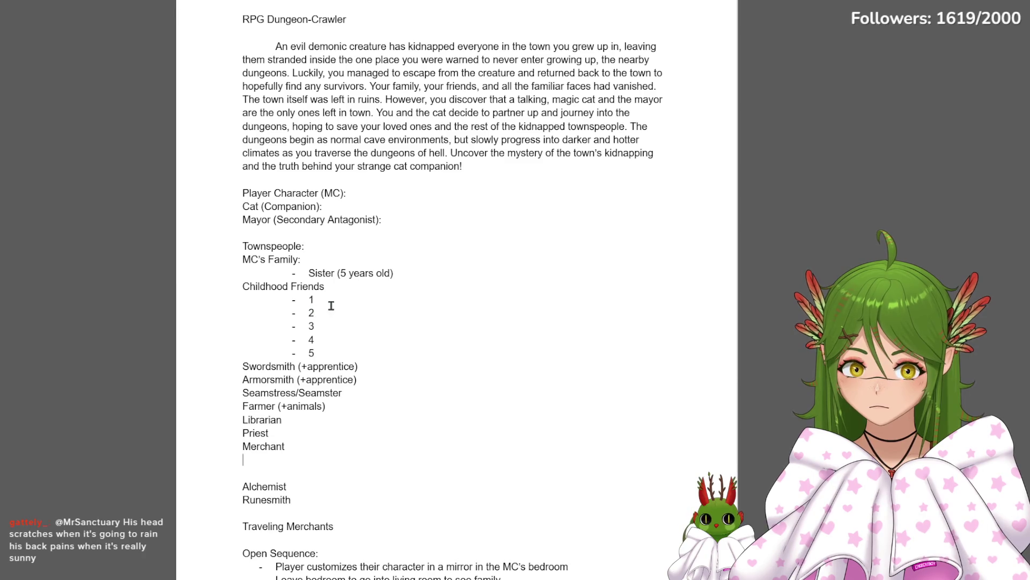
mouse_move(304, 275)
left_mouse_down()
mouse_move(437, 275)
mouse_move(306, 275)
left_mouse_up()
left_click(410, 274)
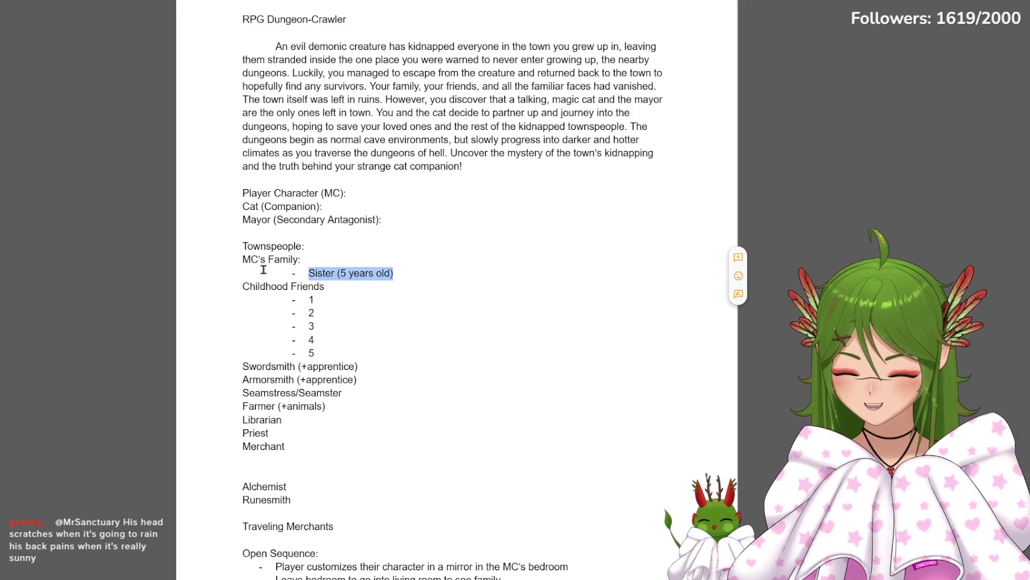
left_click(378, 273)
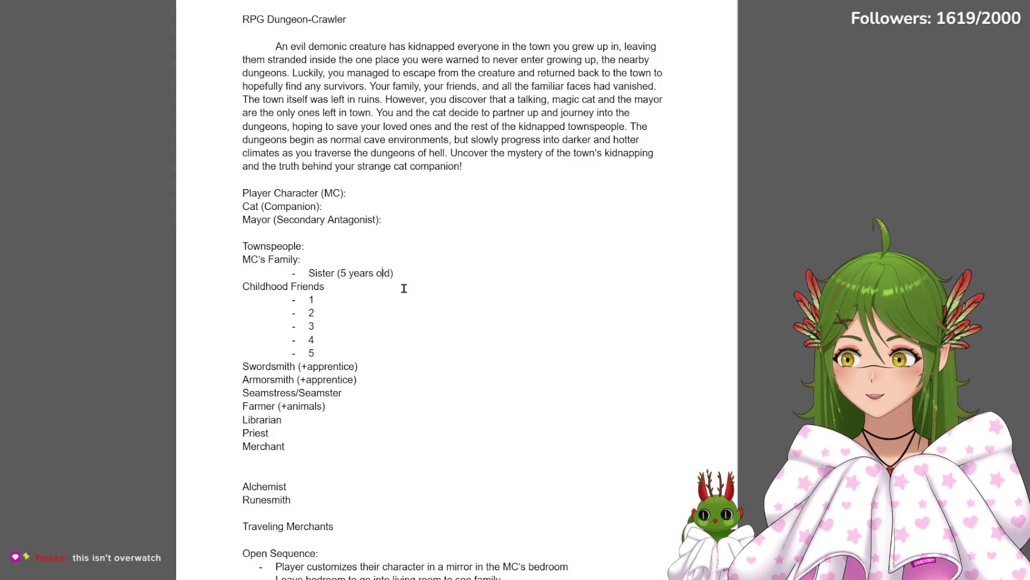
scroll(344, 308, "down", 3)
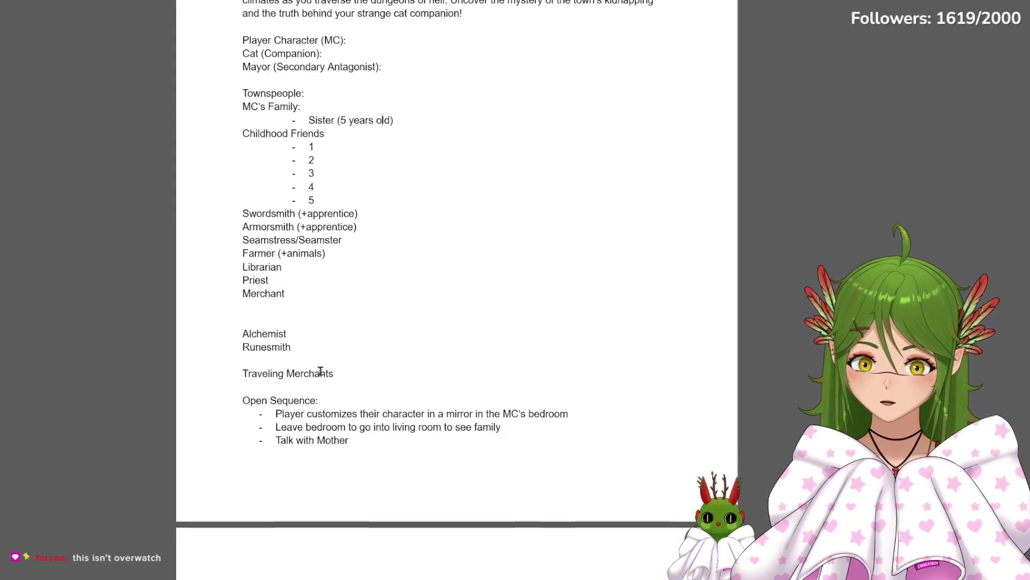
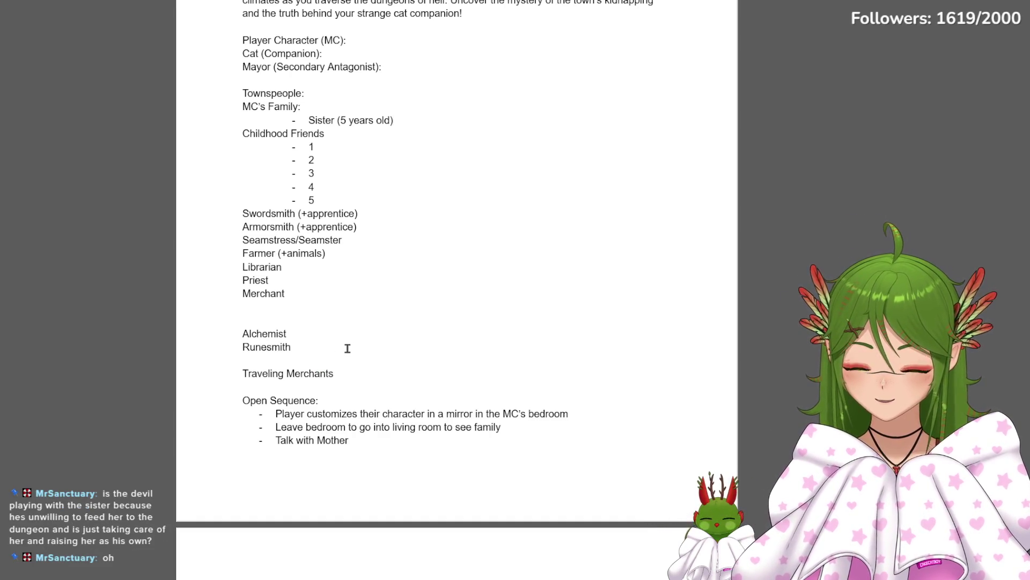
Add Artist on the empty line below Merchant in the townspeople list
left_click(254, 306)
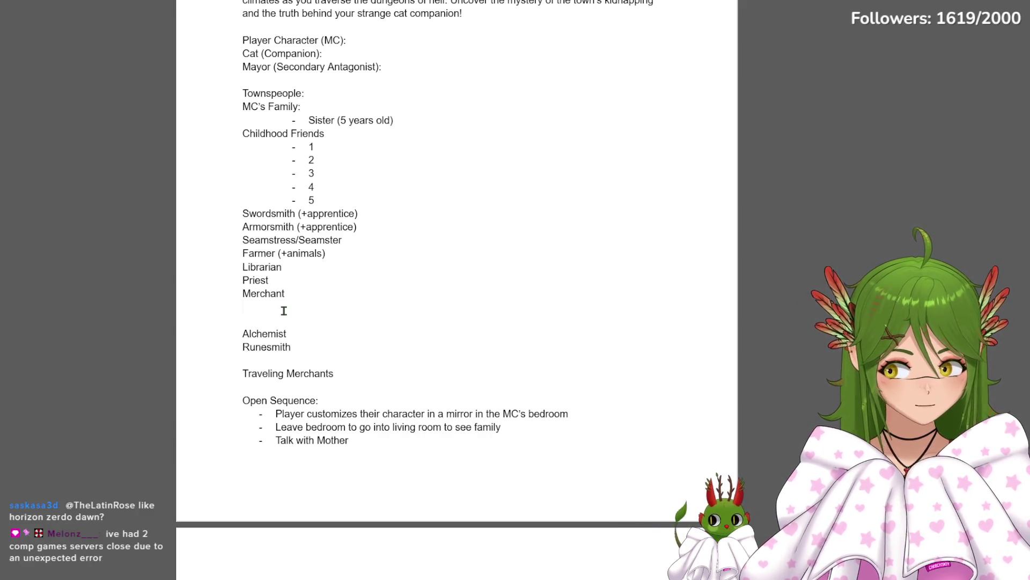
type("Artist")
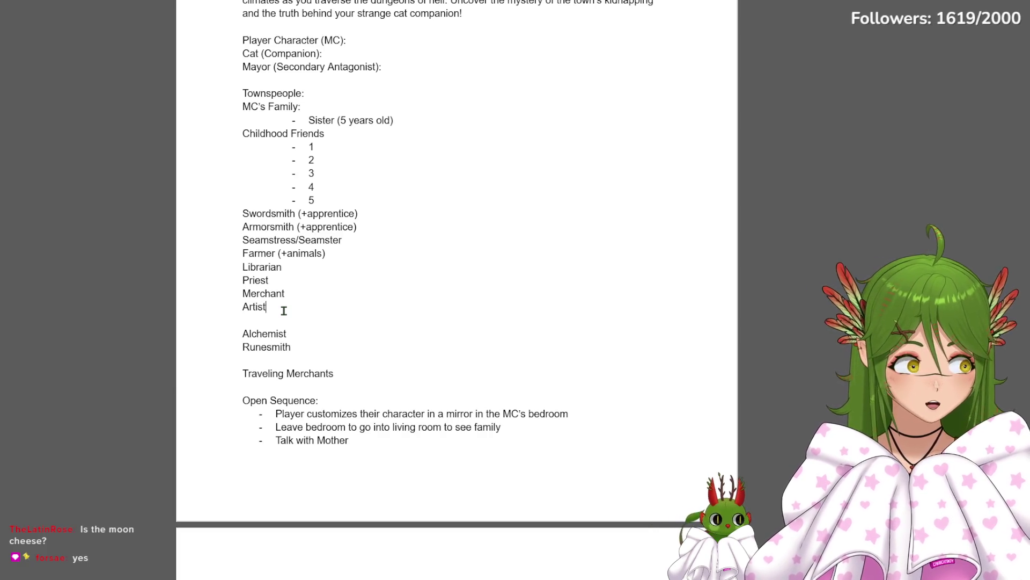
Add Chef after Artist and start a furniture trade entry on the next line
left_click(284, 312)
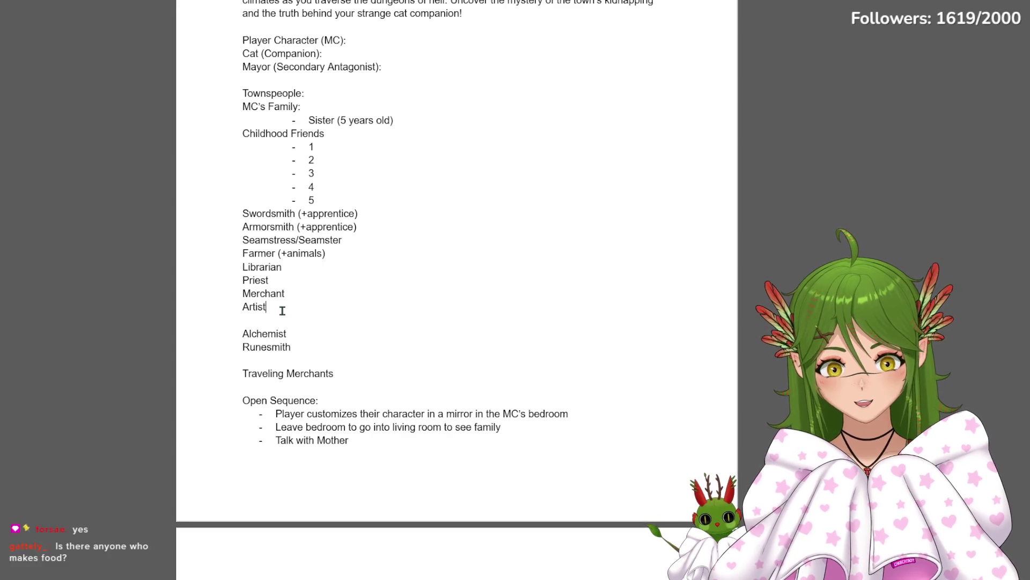
key("Return")
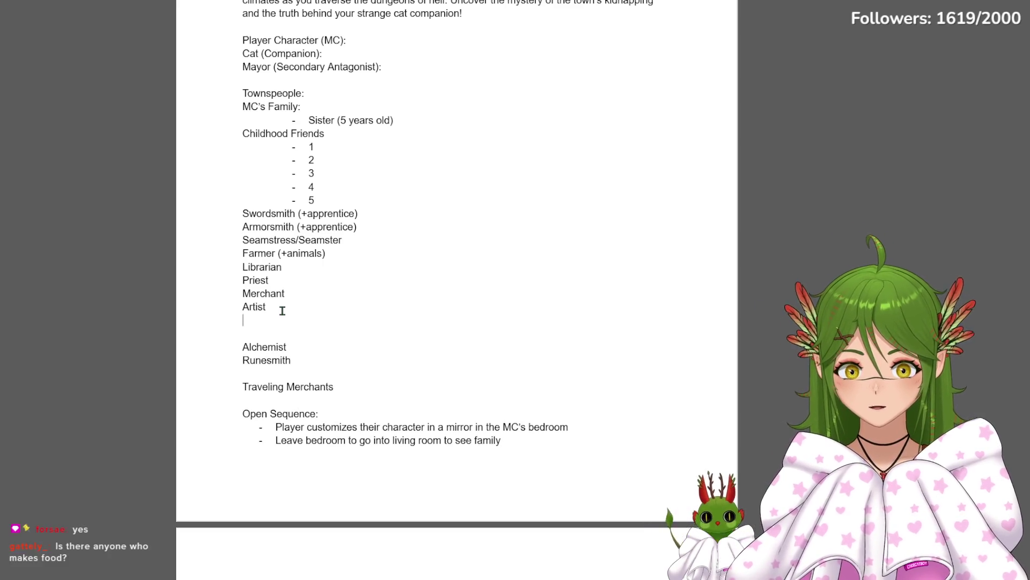
type("Che")
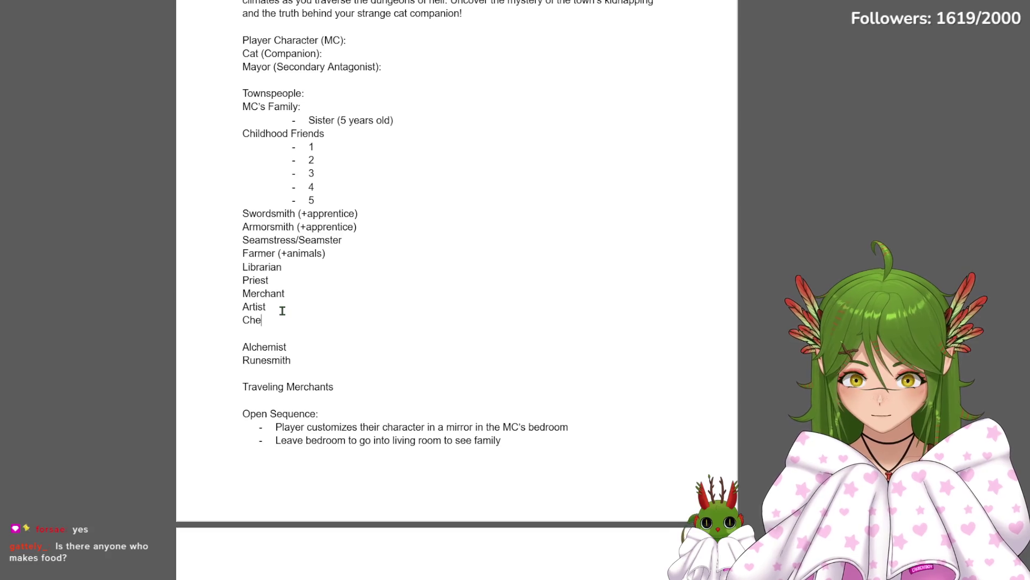
type("f")
key("Return")
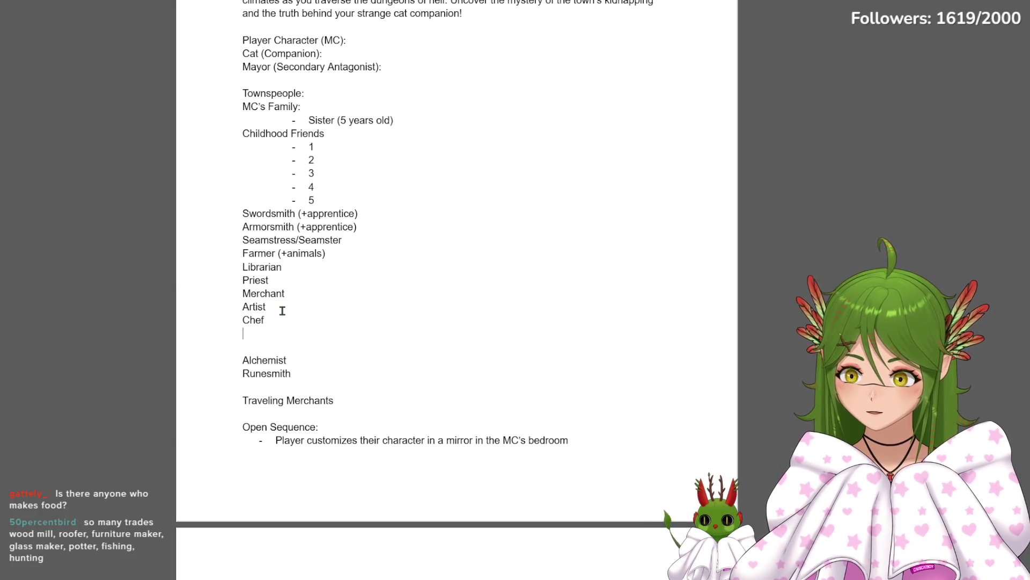
type("Furtniture")
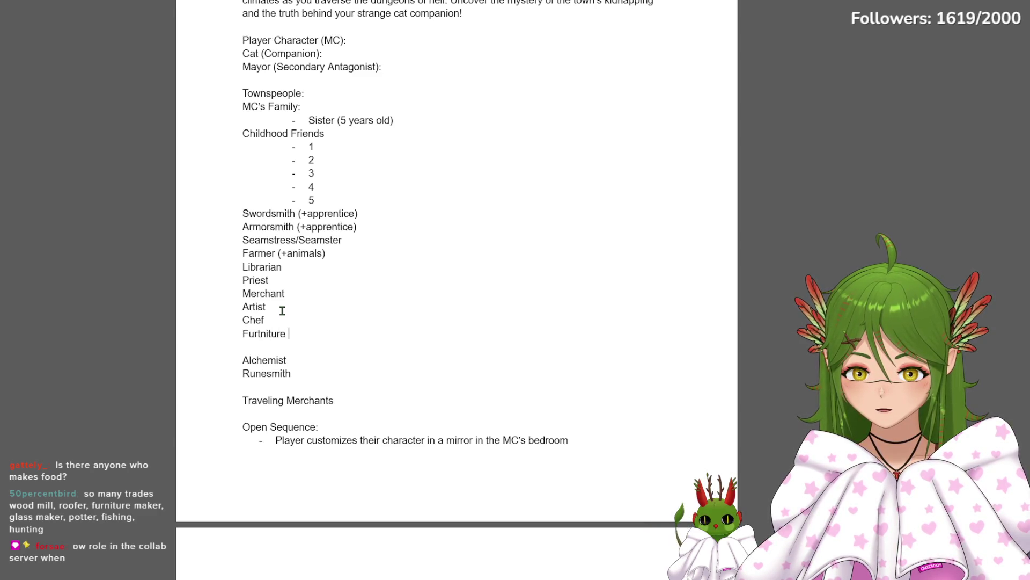
Correct the spelling to Furniture Maker, then add Fishermen, Hunters and a Musician group after Artist
right_click(266, 333)
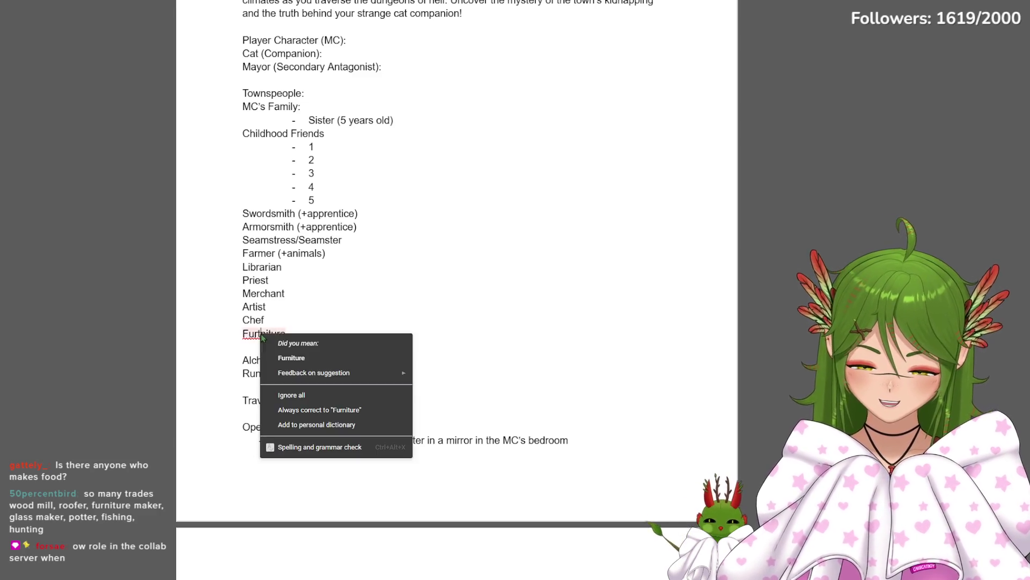
left_click(286, 337)
type("M")
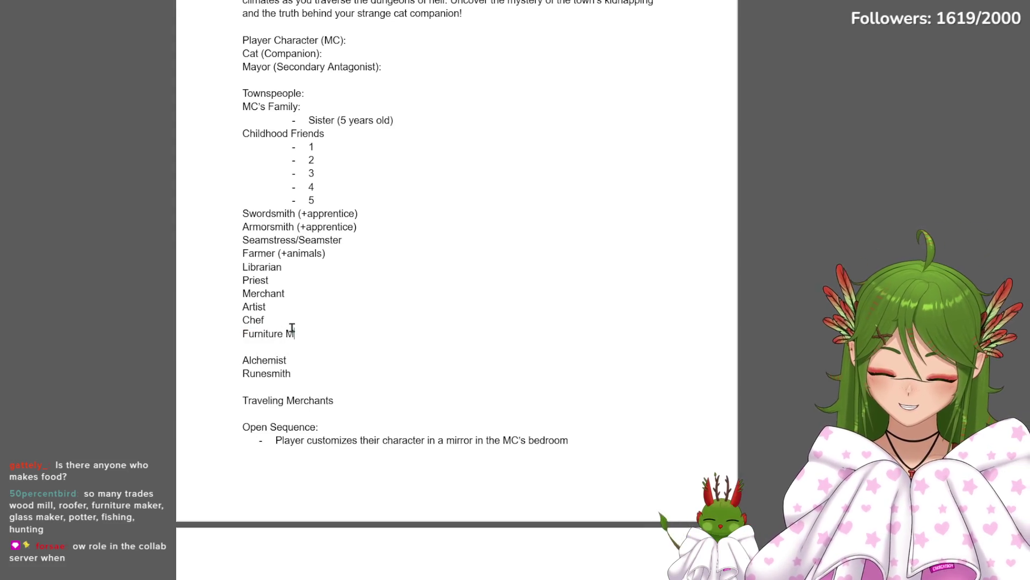
type("aker")
key("Return")
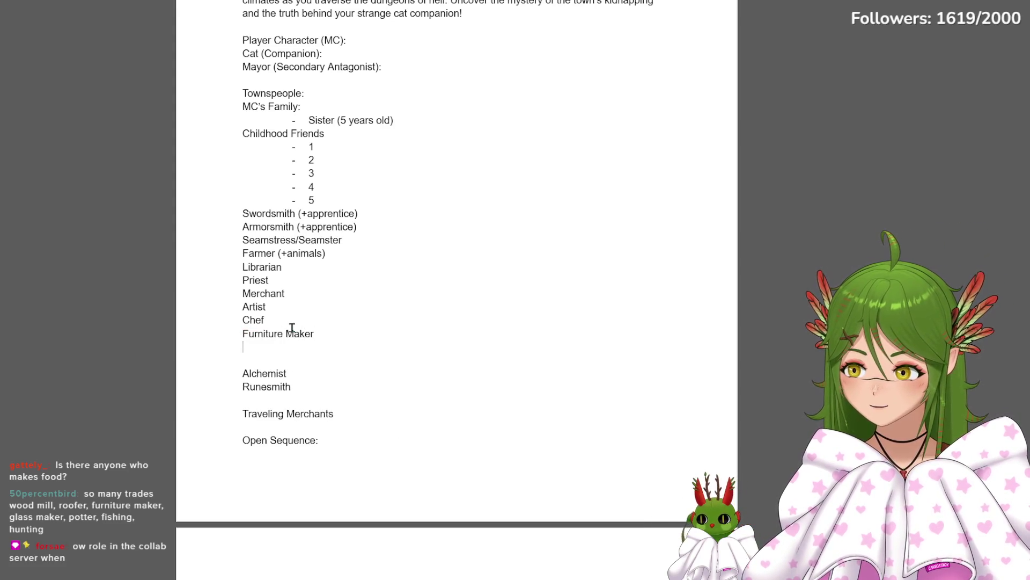
type("Fishermen")
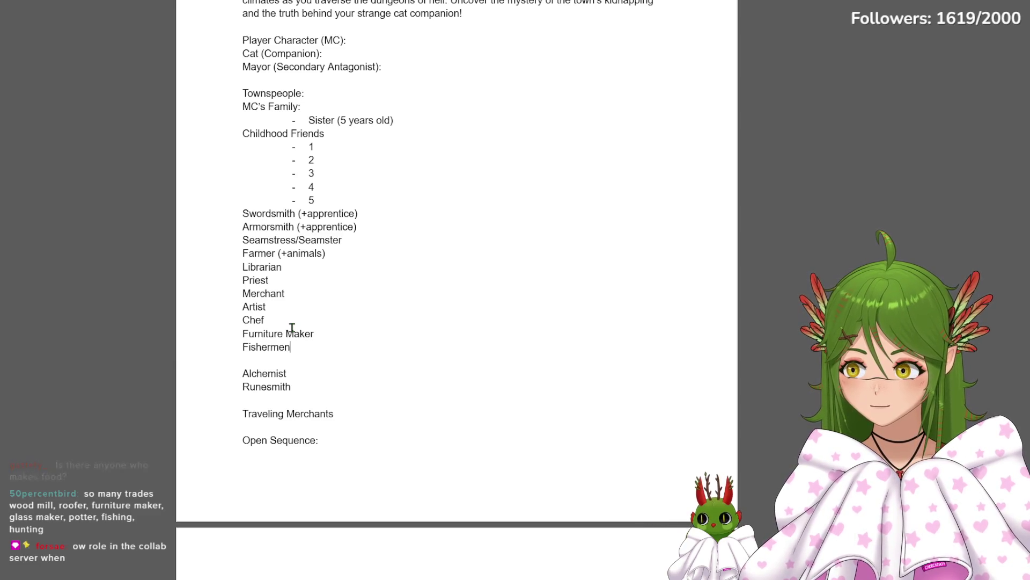
key("Return")
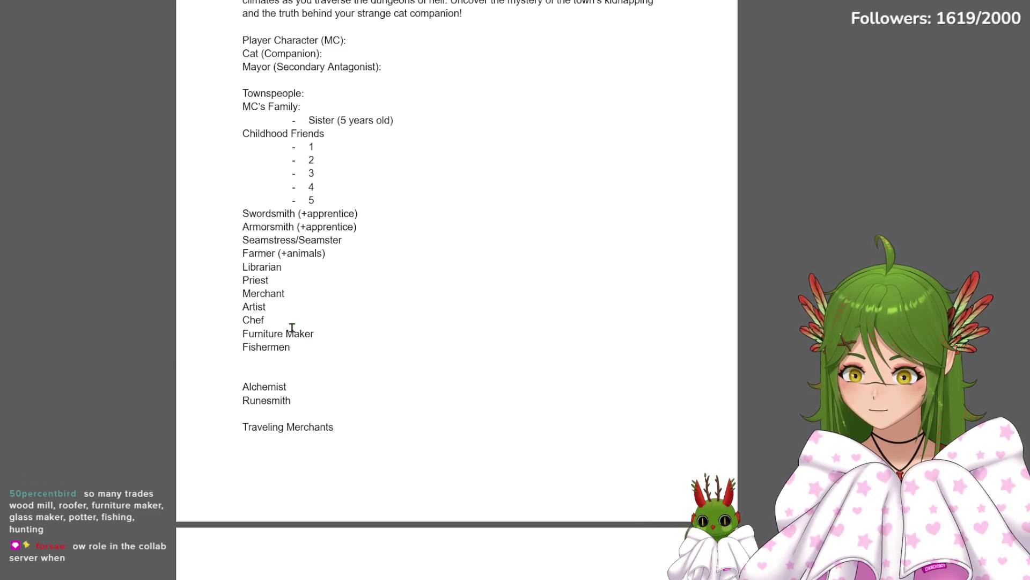
type("Hunters")
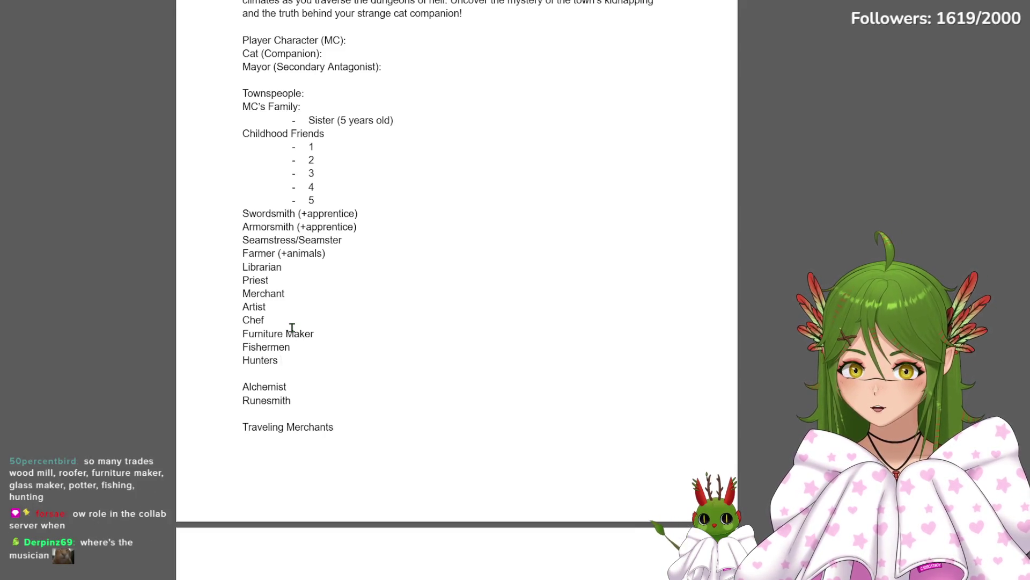
key("Return")
type("Musician (group")
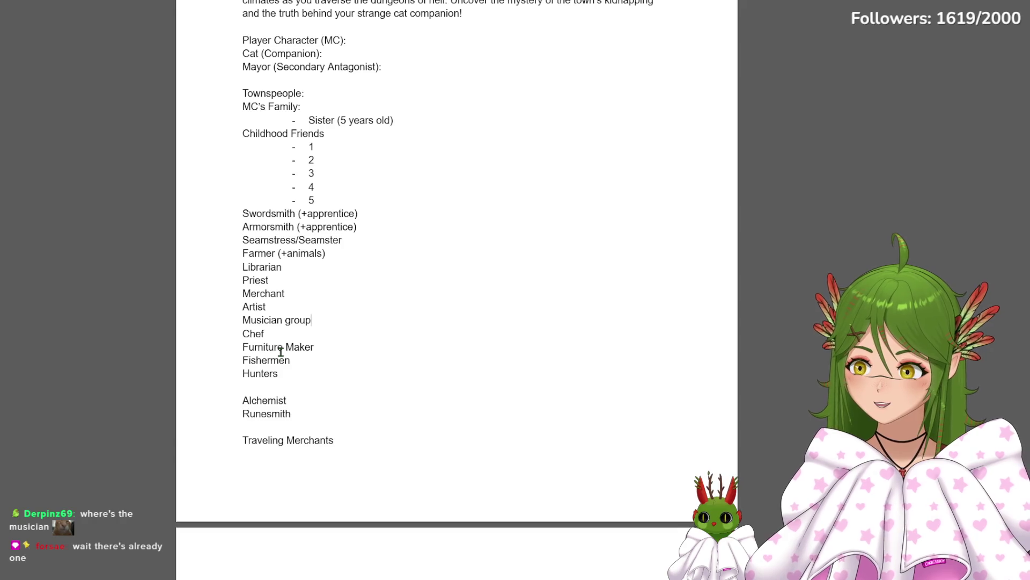
Start a Lumberjack entry on a new line below Hunters
left_click(287, 374)
key("Delete")
key("Return")
key("Return")
type("L")
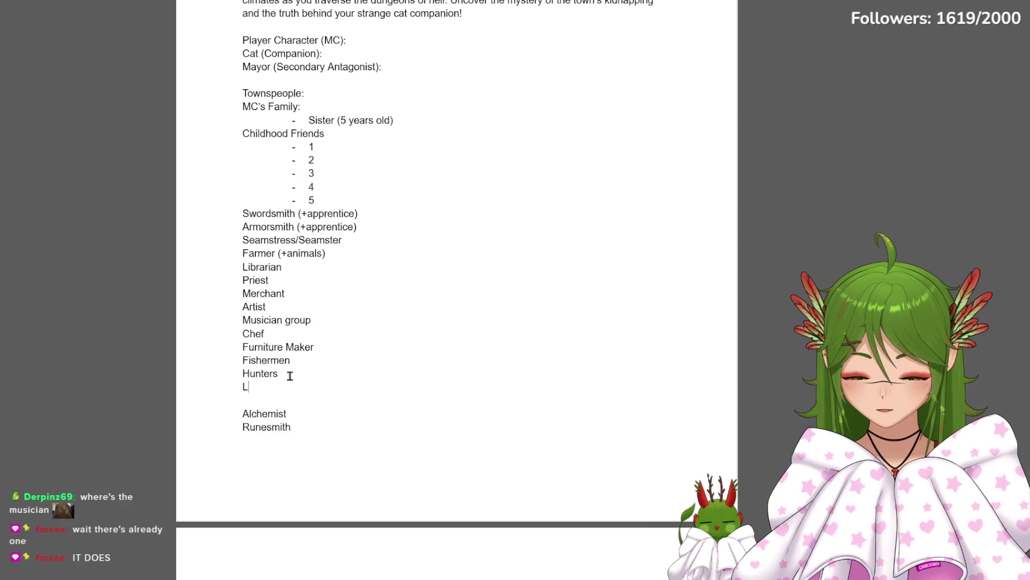
type("umberjack")
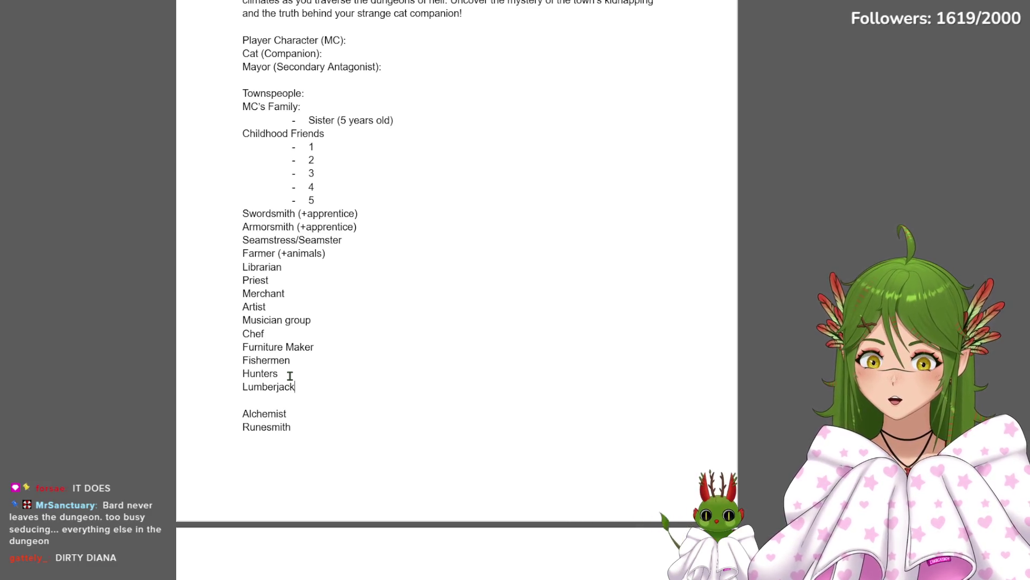
scroll(290, 375, "up", 3)
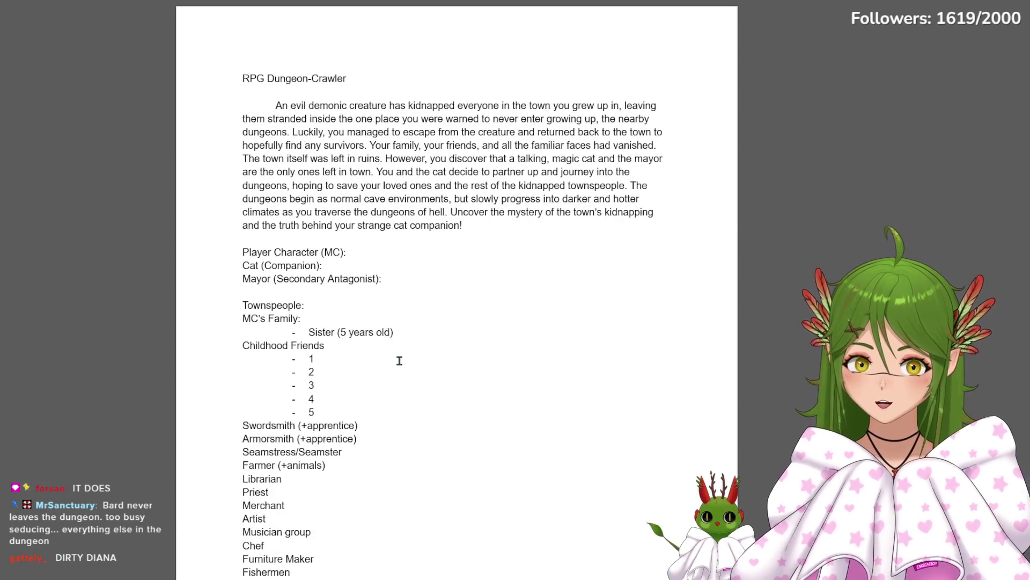
scroll(339, 306, "down", 4)
scroll(322, 311, "down", 7)
scroll(338, 322, "down", 6)
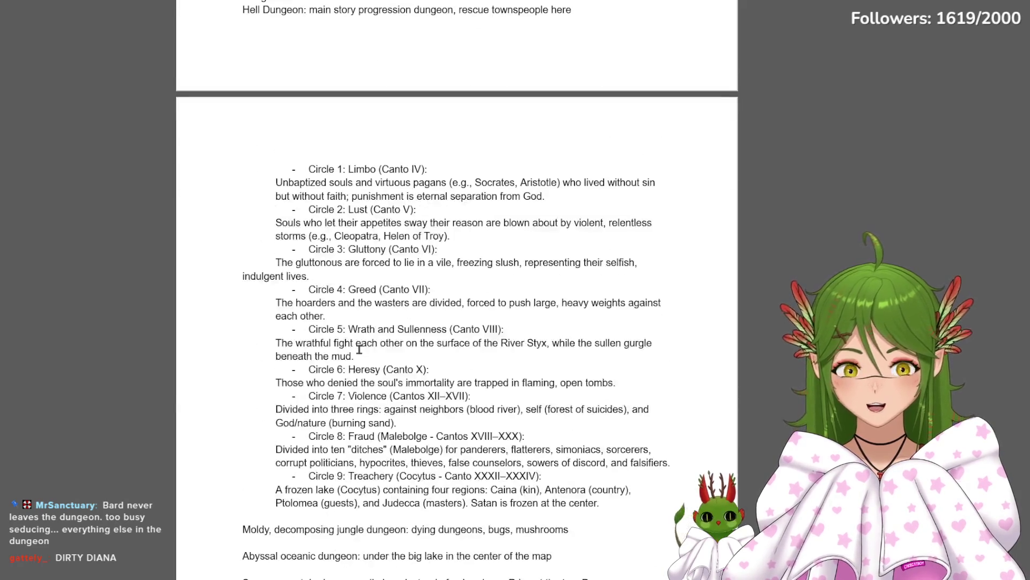
scroll(363, 355, "down", 5)
scroll(364, 354, "down", 5)
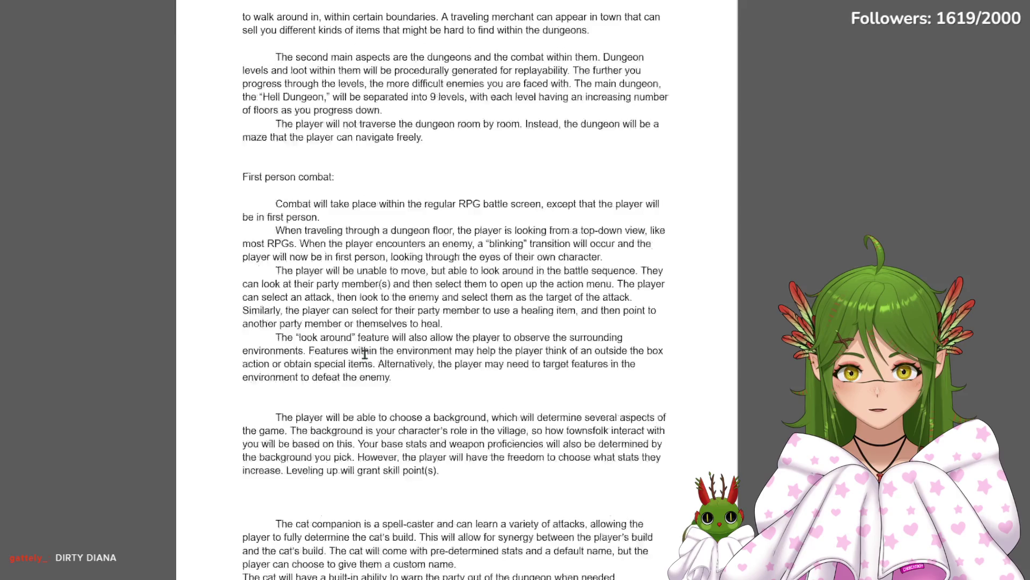
scroll(364, 354, "up", 5)
scroll(364, 354, "up", 5)
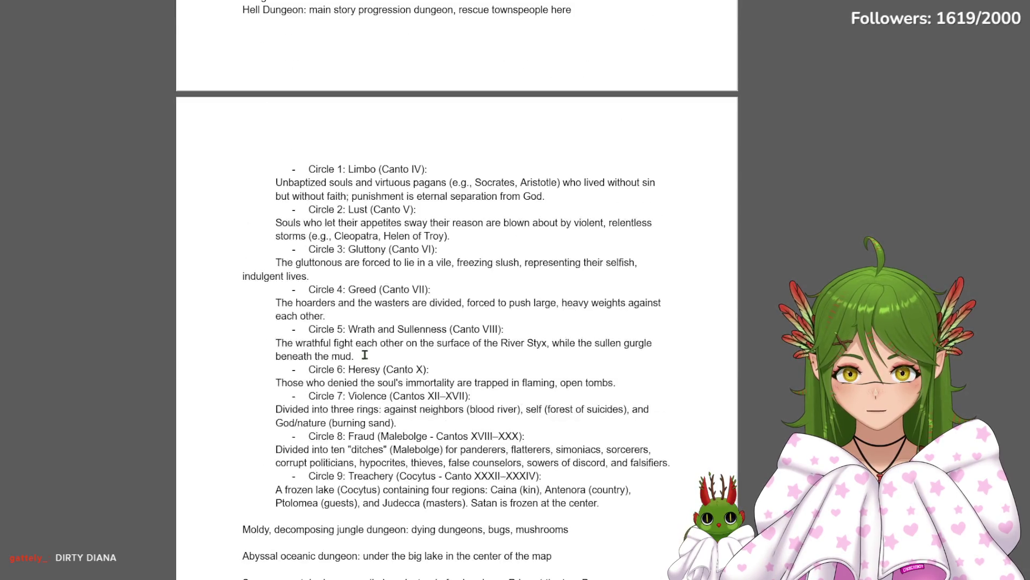
scroll(364, 354, "down", 2)
scroll(364, 354, "down", 5)
scroll(365, 354, "down", 5)
scroll(364, 355, "down", 5)
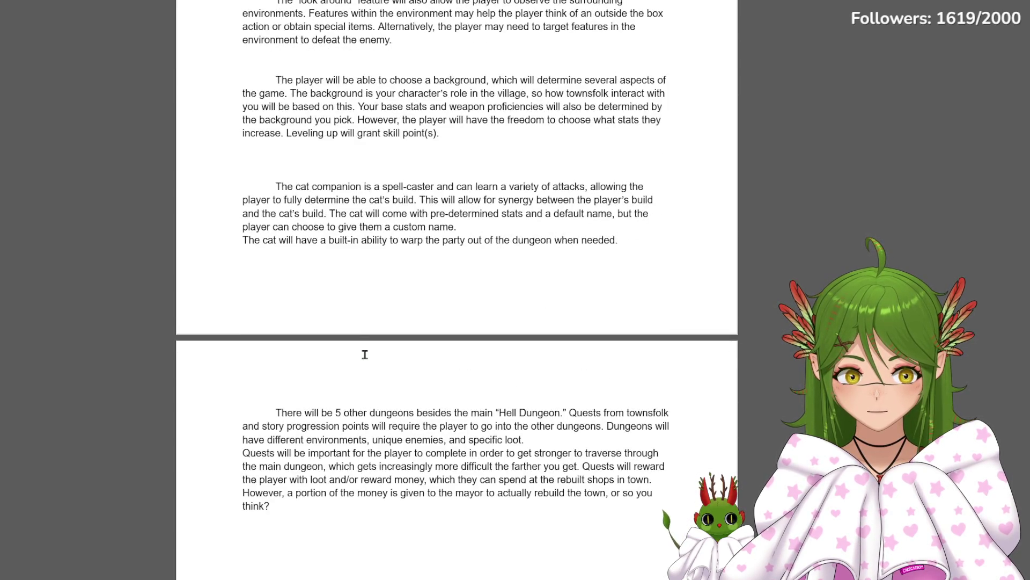
scroll(491, 500, "down", 10)
scroll(492, 499, "up", 10)
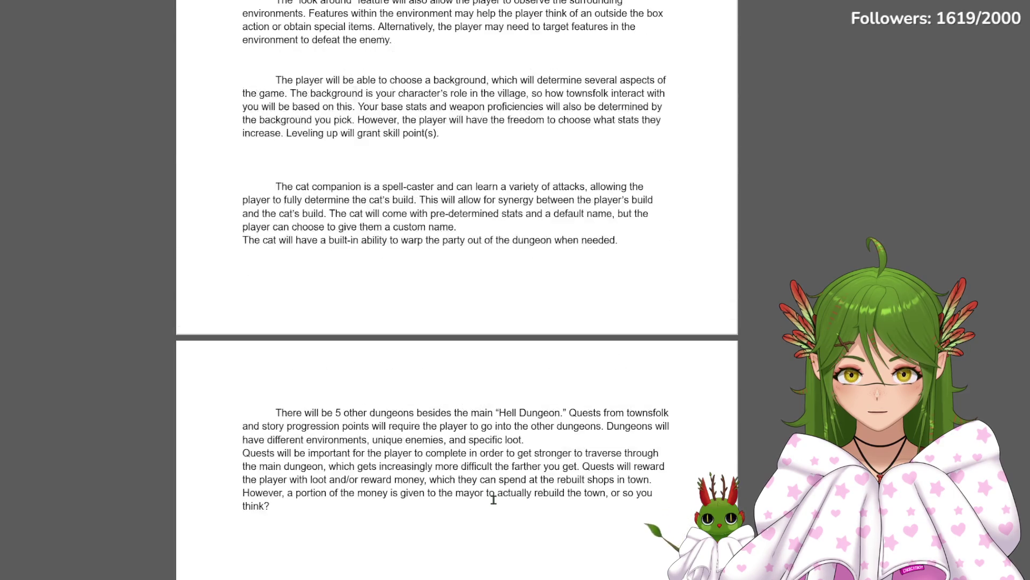
scroll(494, 499, "down", 13)
scroll(494, 499, "down", 10)
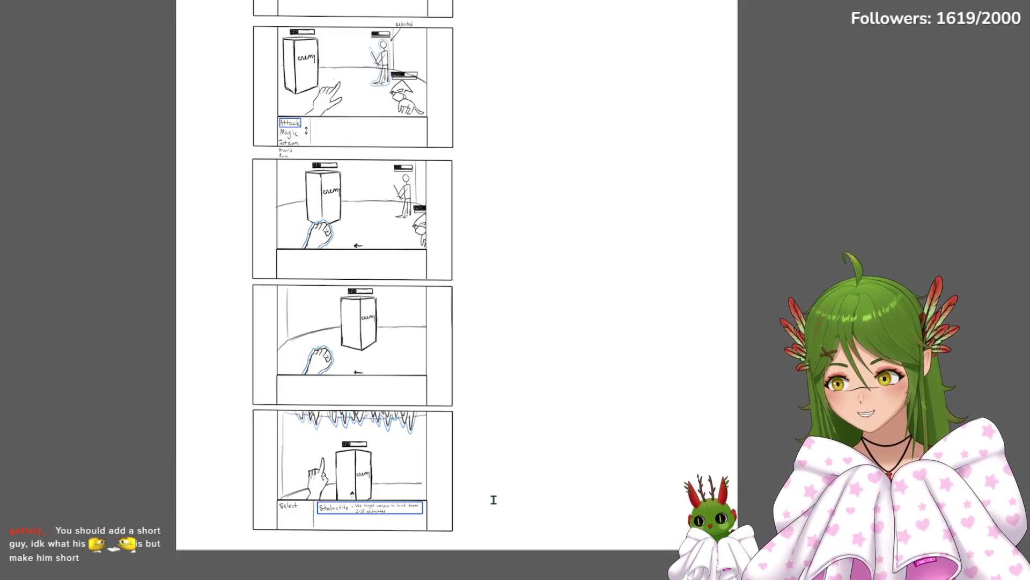
scroll(494, 499, "up", 10)
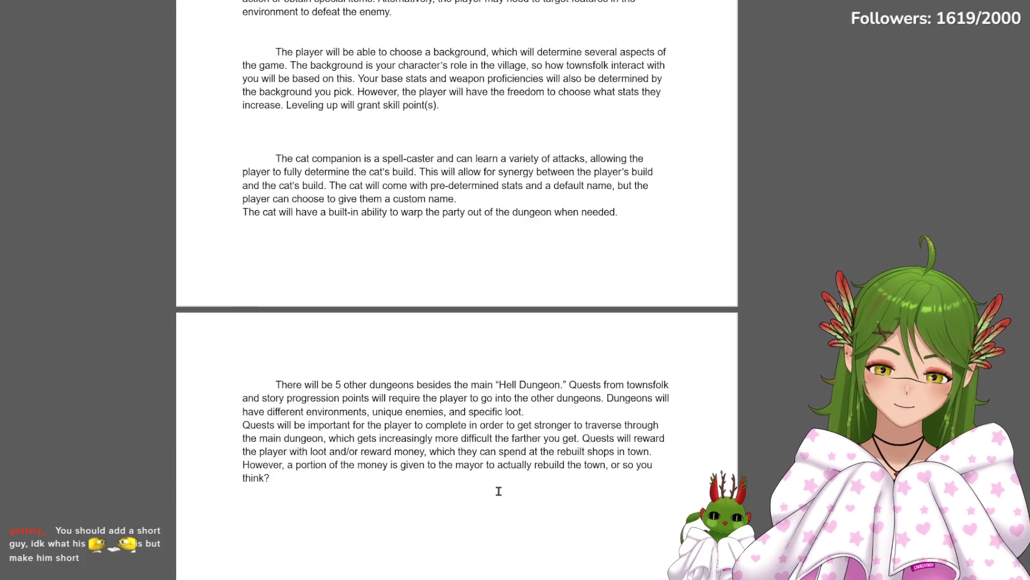
scroll(498, 490, "up", 5)
scroll(497, 490, "up", 5)
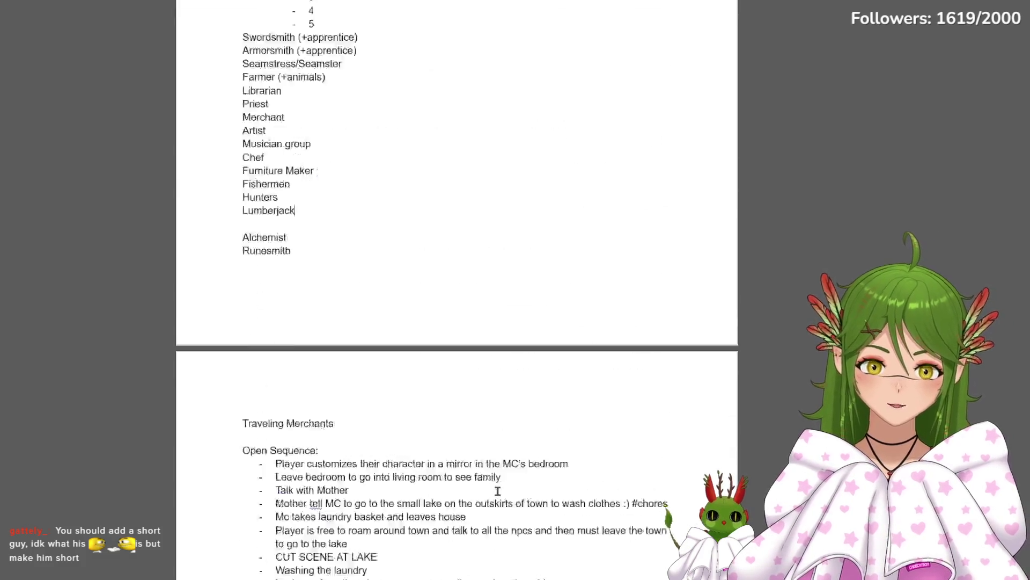
scroll(498, 490, "up", 5)
left_click_drag(296, 359, 314, 411)
scroll(292, 341, "down", 2)
left_click_drag(244, 285, 320, 410)
Highlight the townspeople from Librarian through Hunters, then clear the highlight
left_click(364, 400)
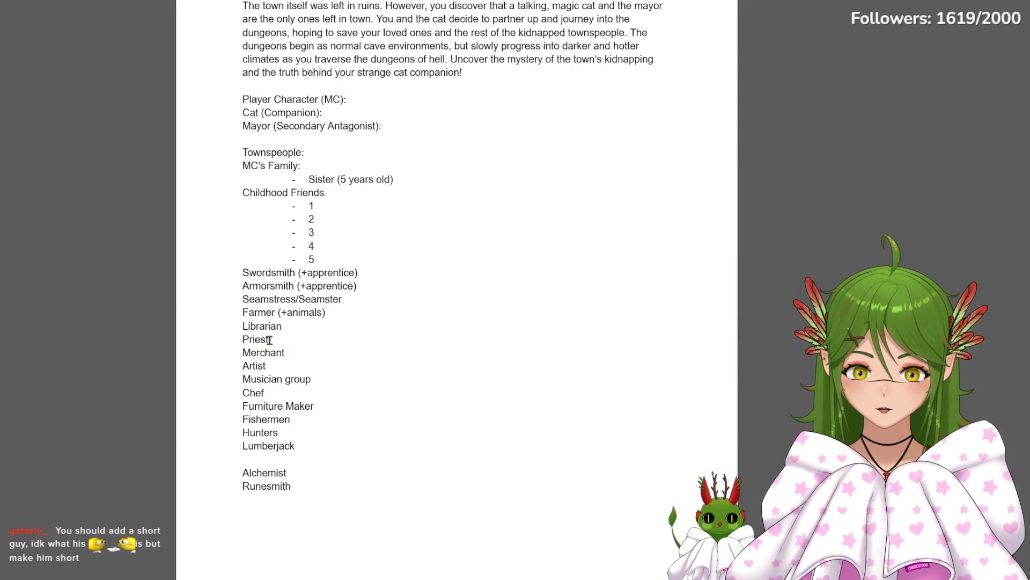
left_click_drag(243, 325, 343, 419)
key("Up")
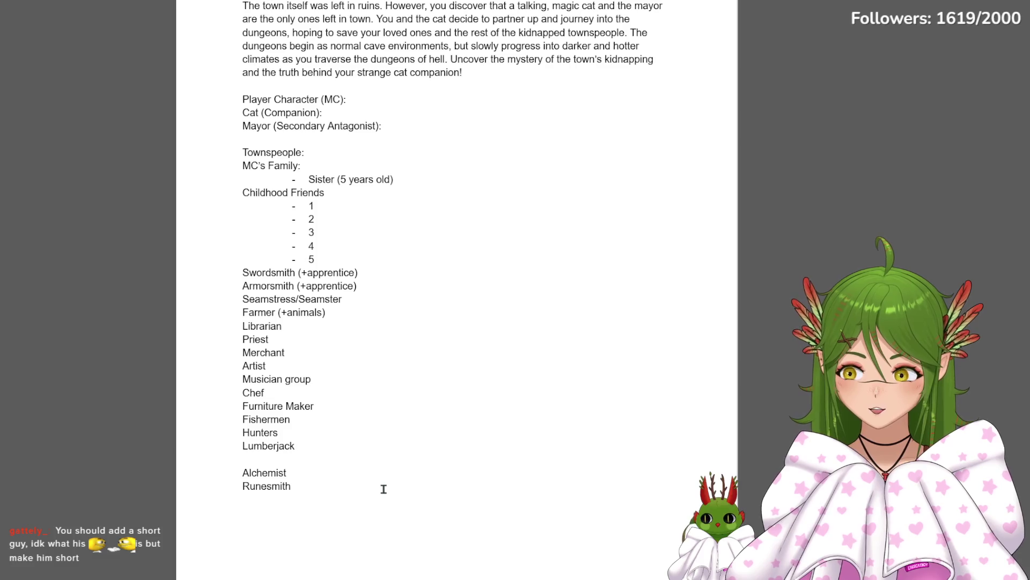
scroll(376, 505, "down", 10)
scroll(377, 506, "down", 10)
scroll(377, 506, "down", 10)
scroll(376, 506, "down", 10)
scroll(378, 505, "down", 5)
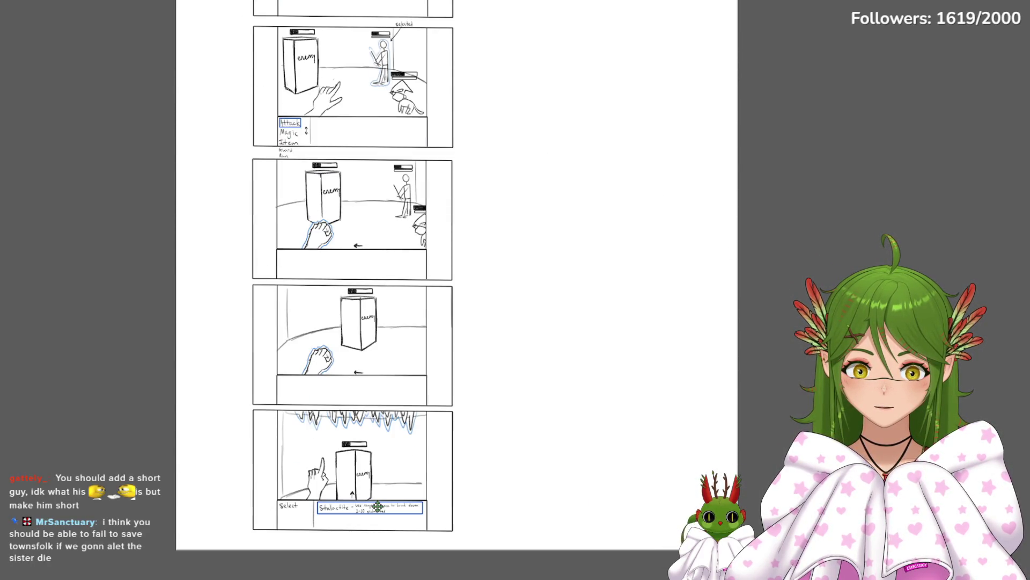
scroll(377, 506, "up", 7)
scroll(377, 505, "up", 5)
scroll(377, 506, "up", 7)
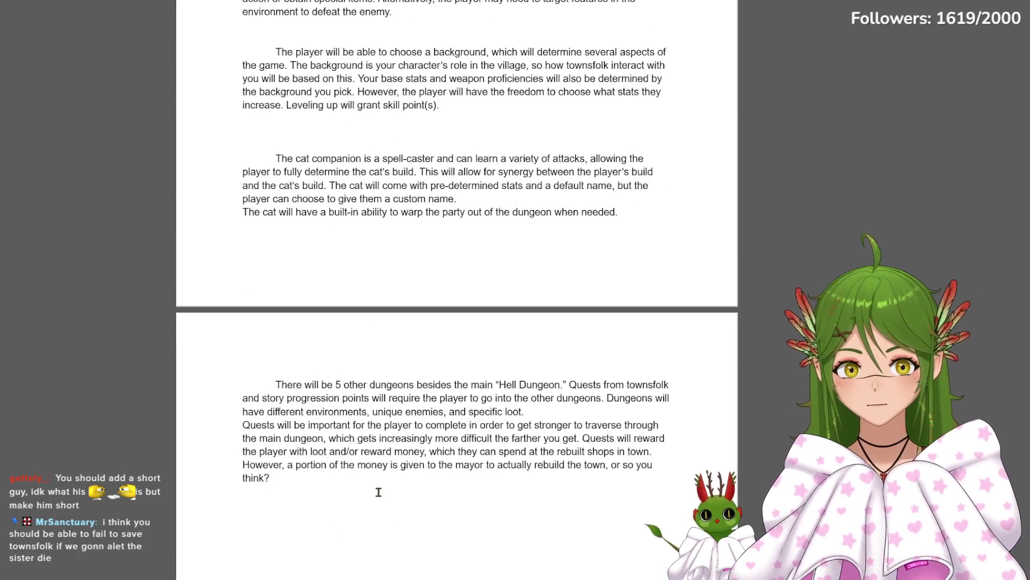
scroll(378, 491, "up", 5)
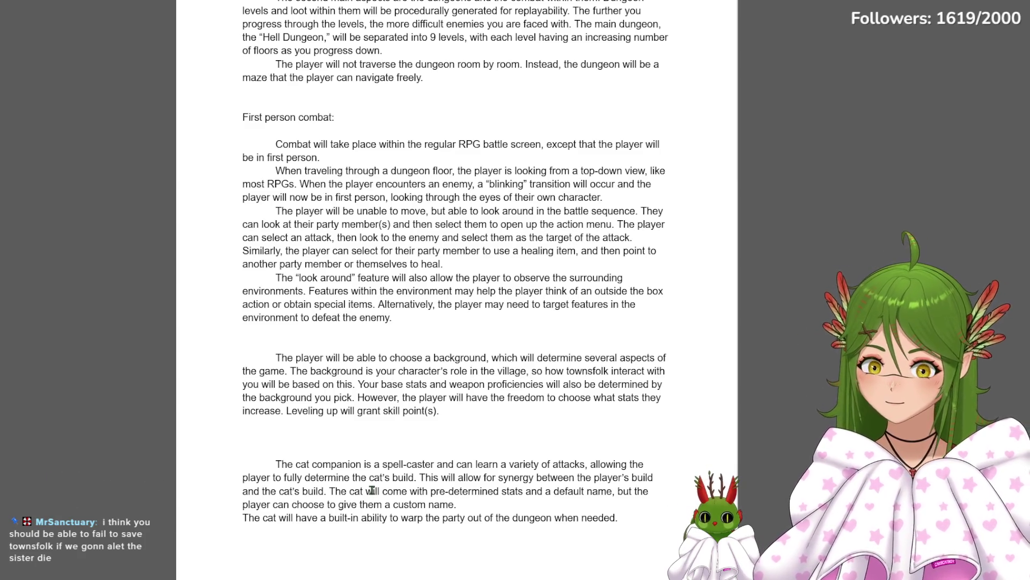
scroll(372, 491, "up", 10)
scroll(372, 490, "up", 7)
scroll(372, 490, "down", 5)
scroll(372, 490, "down", 1)
scroll(371, 490, "down", 1)
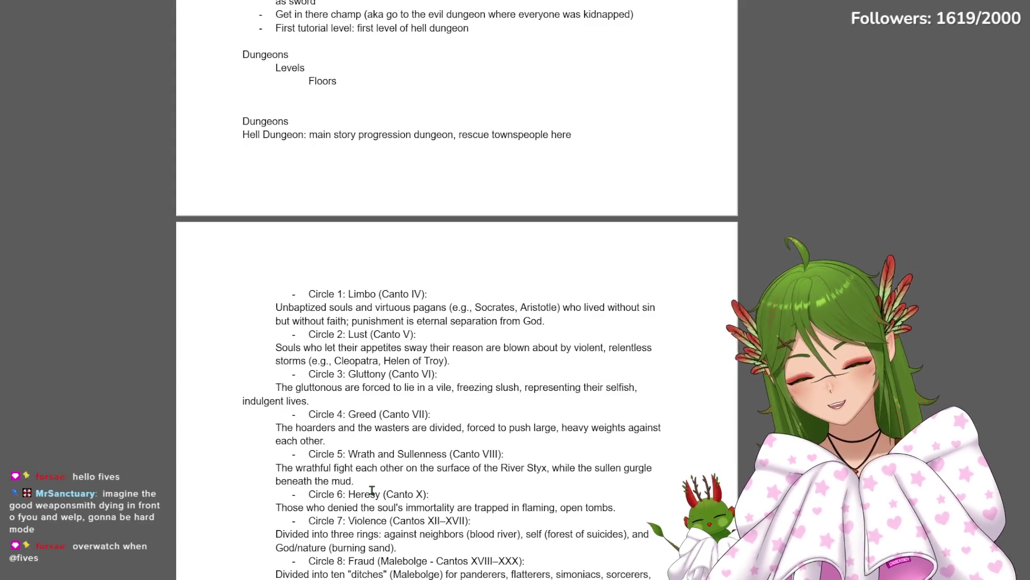
scroll(403, 450, "up", 4)
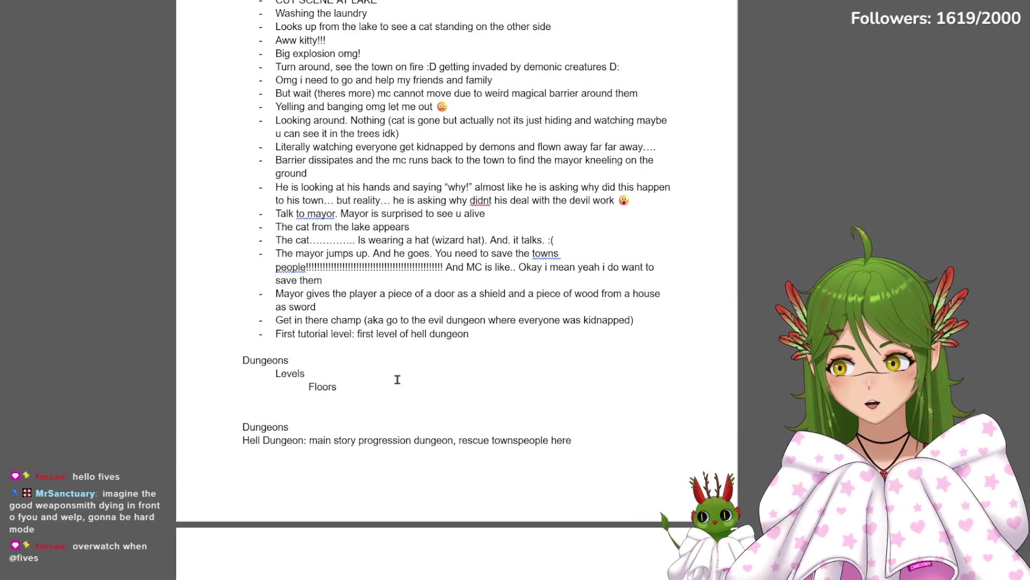
scroll(397, 380, "down", 5)
scroll(396, 380, "down", 6)
scroll(397, 377, "up", 2)
scroll(398, 376, "up", 4)
scroll(397, 374, "up", 3)
scroll(387, 306, "up", 2)
scroll(382, 246, "up", 5)
scroll(382, 246, "up", 3)
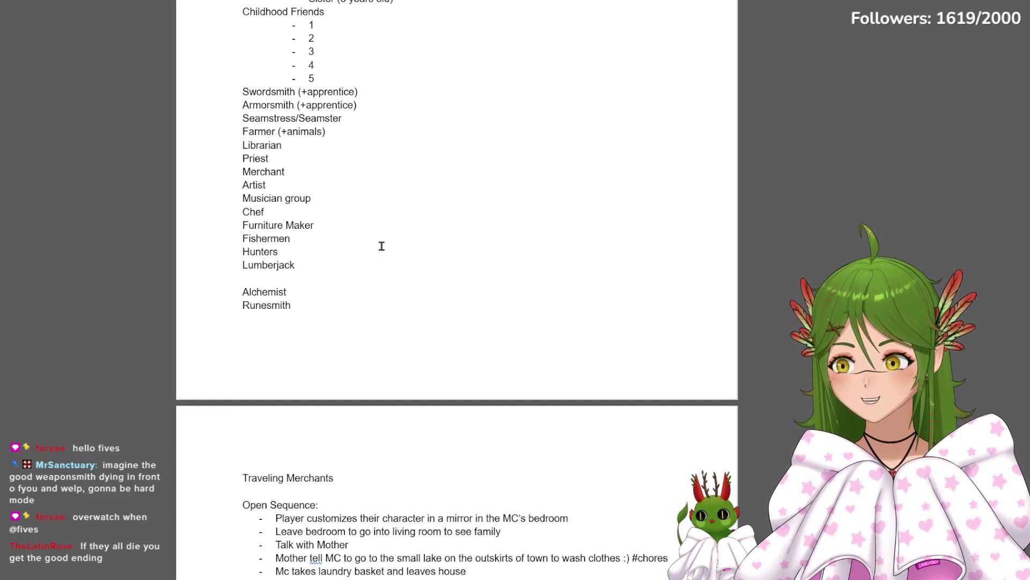
scroll(391, 250, "up", 4)
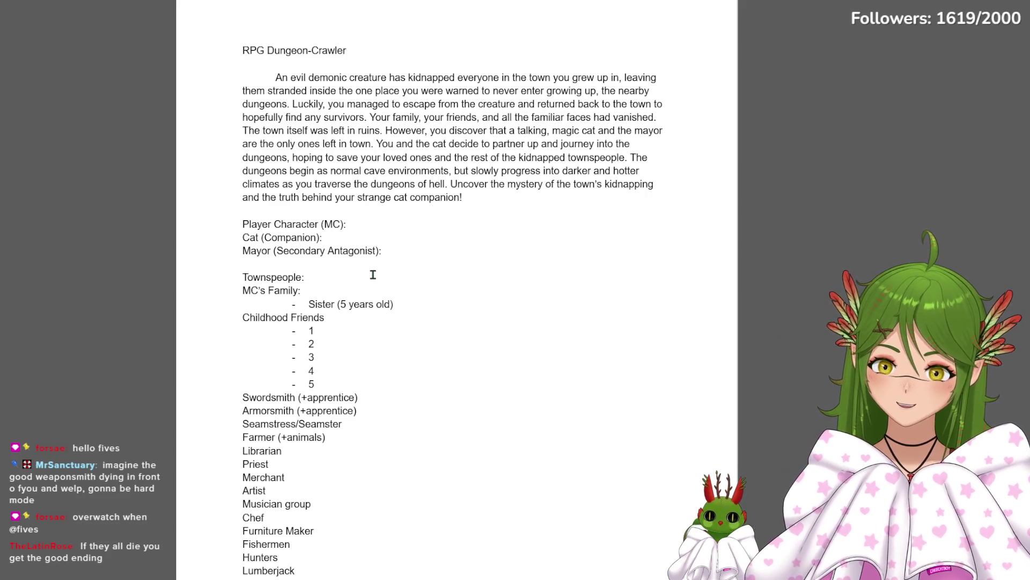
scroll(421, 190, "down", 8)
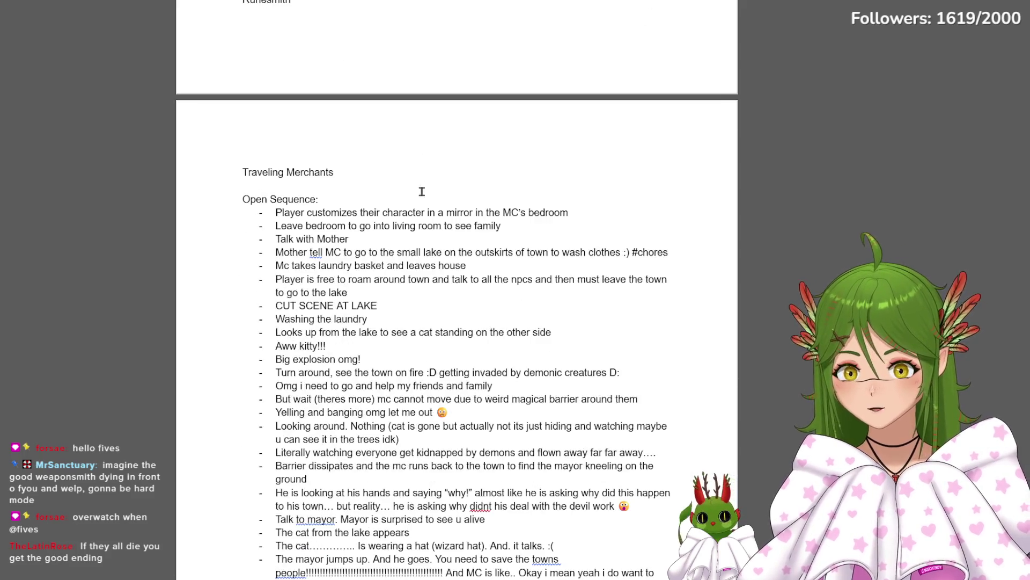
scroll(421, 190, "down", 10)
scroll(330, 395, "down", 5)
scroll(330, 396, "up", 1)
scroll(359, 384, "up", 5)
scroll(358, 384, "up", 5)
scroll(212, 333, "up", 8)
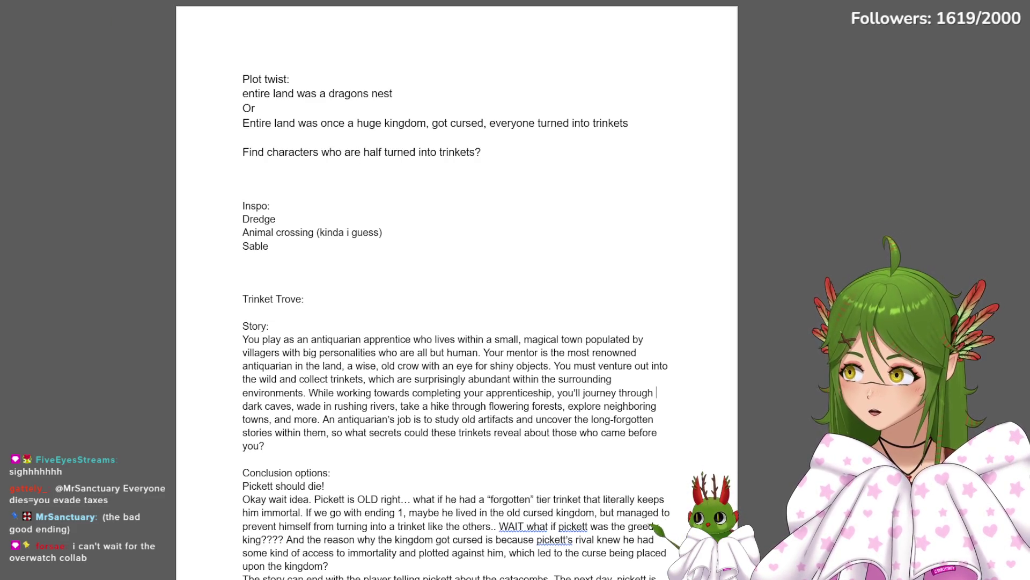
Zoom in on the Trinket Trove document with Ctrl+Plus for easier reading
key("ctrl+plus")
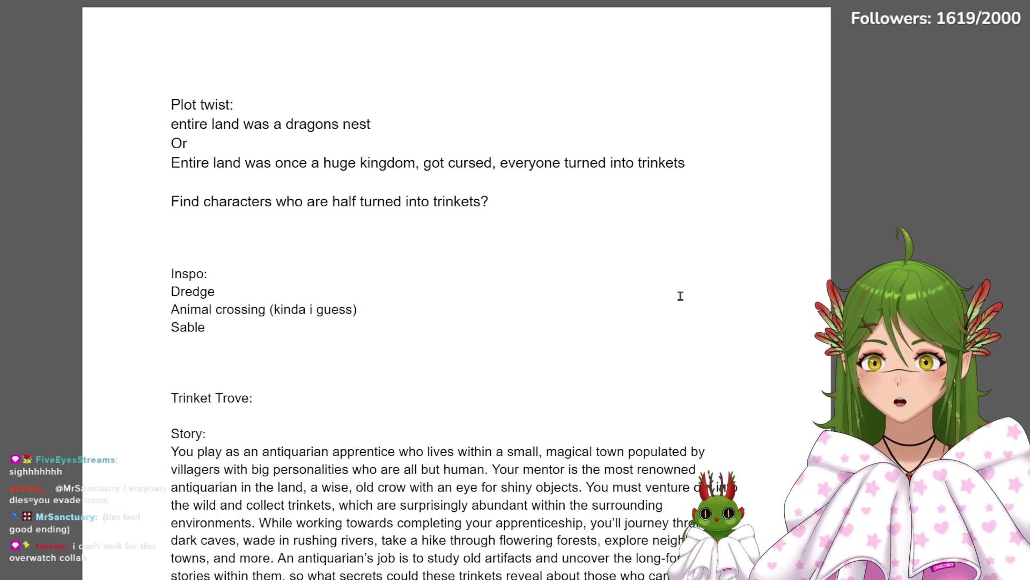
scroll(681, 295, "down", 2)
scroll(649, 292, "up", 2)
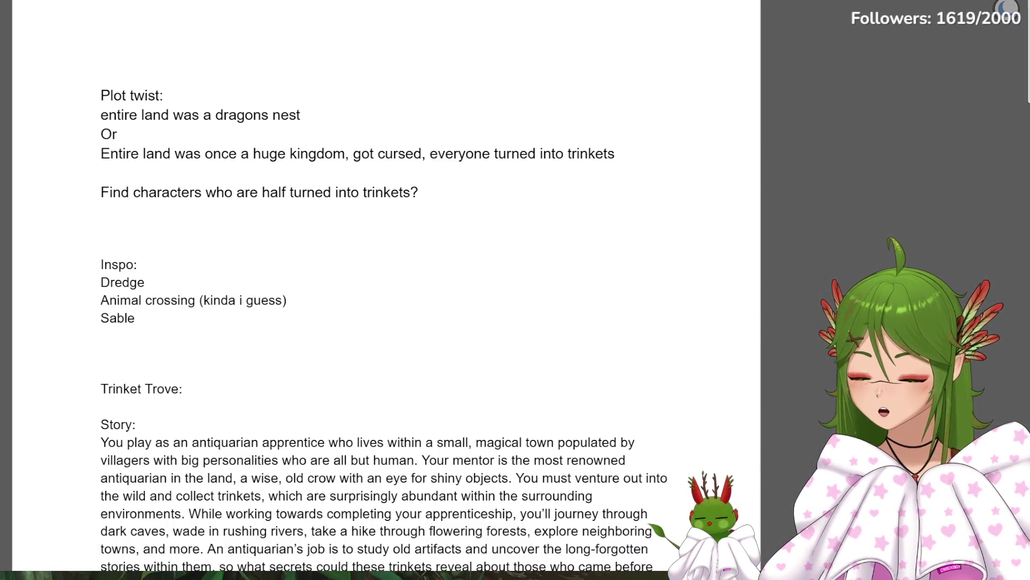
Highlight the Inspo list of games, then deselect below the Sable entry
left_click_drag(138, 265, 177, 327)
left_click(201, 338)
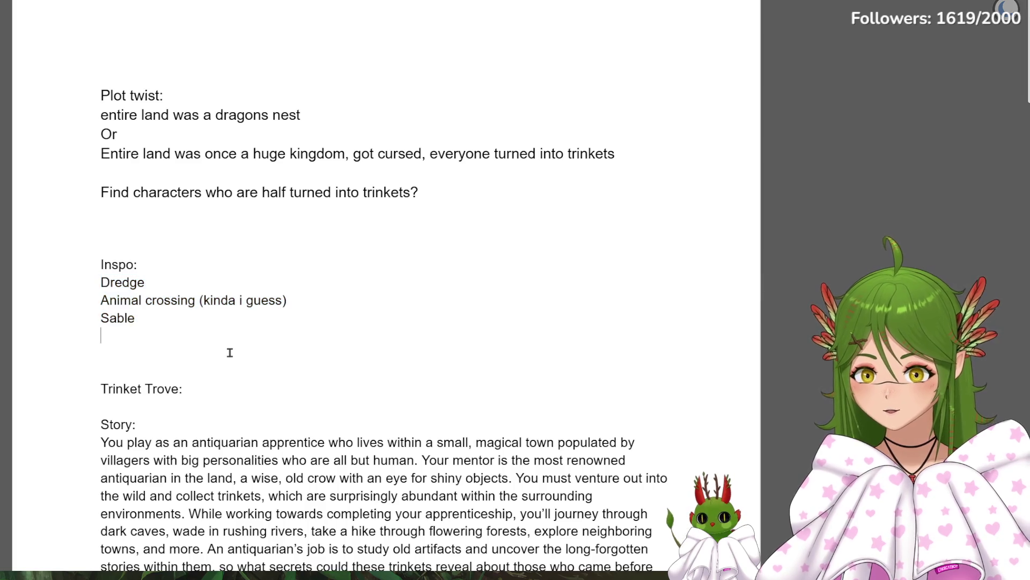
scroll(198, 325, "down", 3)
scroll(198, 324, "up", 3)
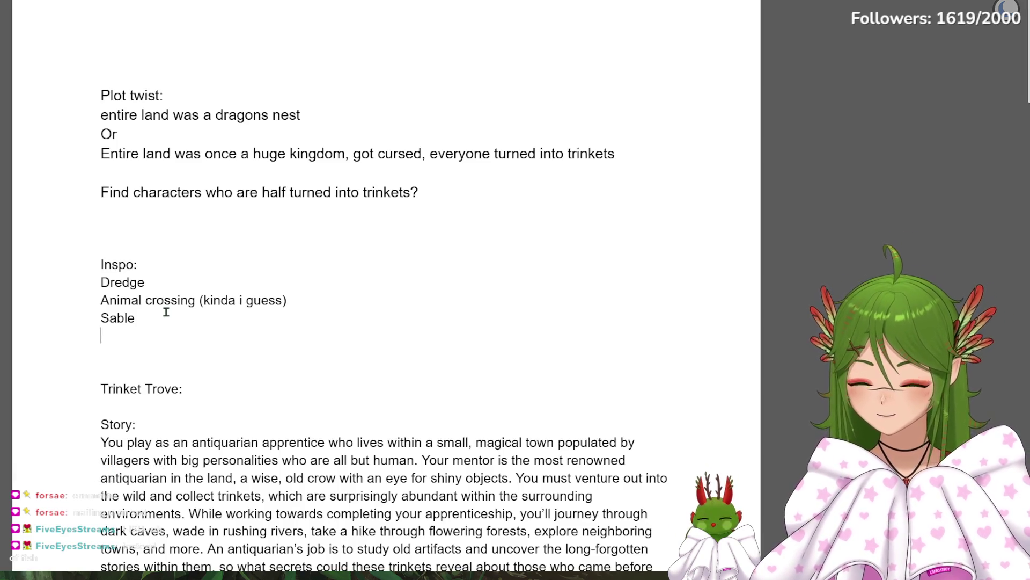
scroll(292, 234, "down", 2)
scroll(294, 235, "down", 2)
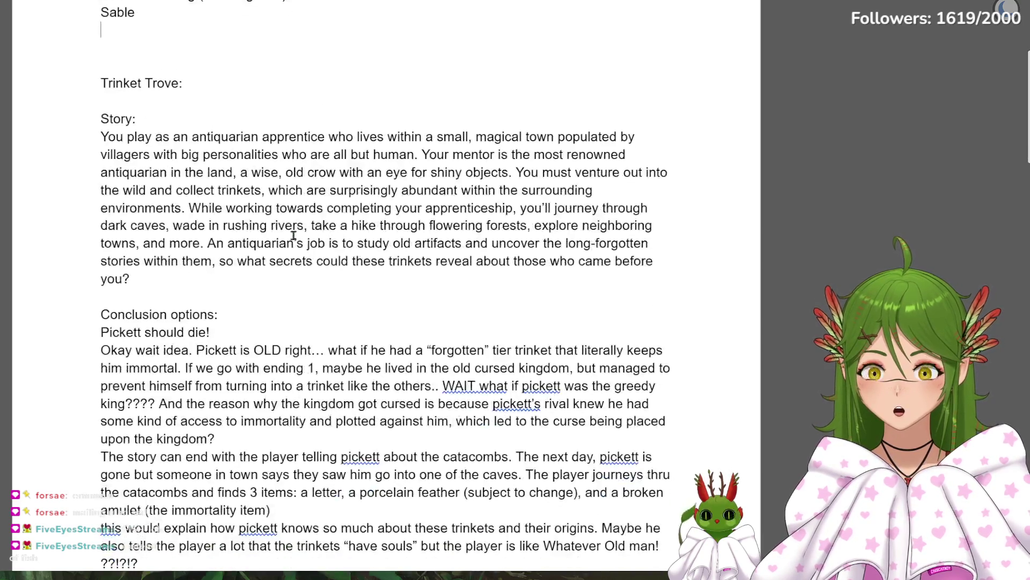
scroll(284, 263, "down", 2)
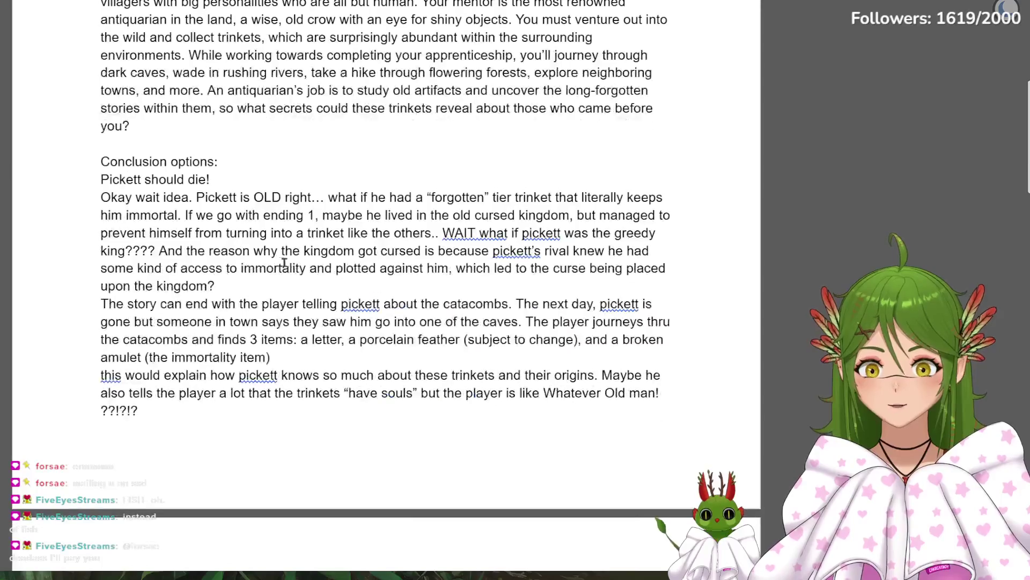
left_click(196, 197)
left_click_drag(197, 198, 260, 197)
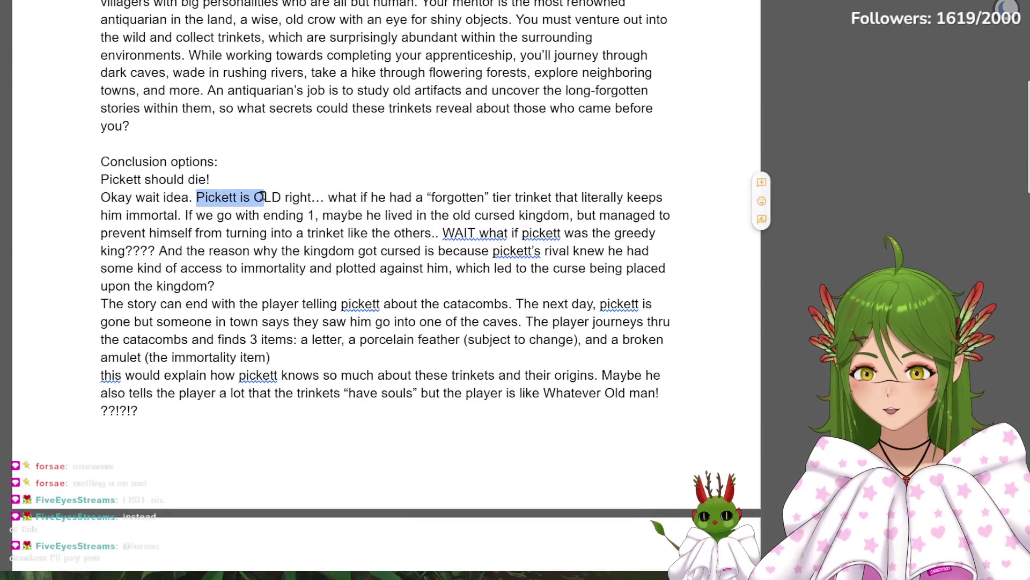
left_click_drag(101, 162, 213, 184)
left_click(287, 298)
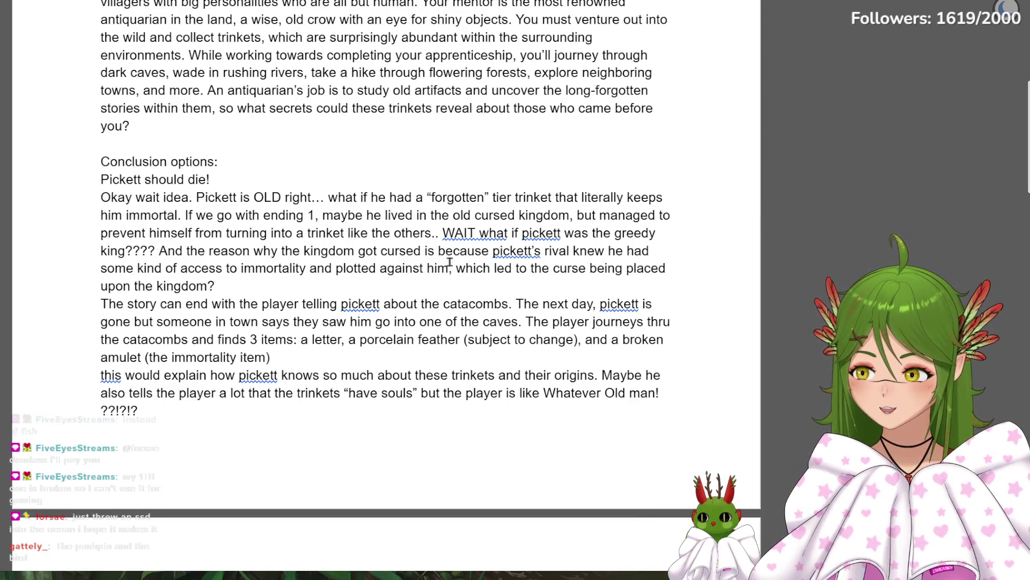
scroll(451, 263, "down", 5)
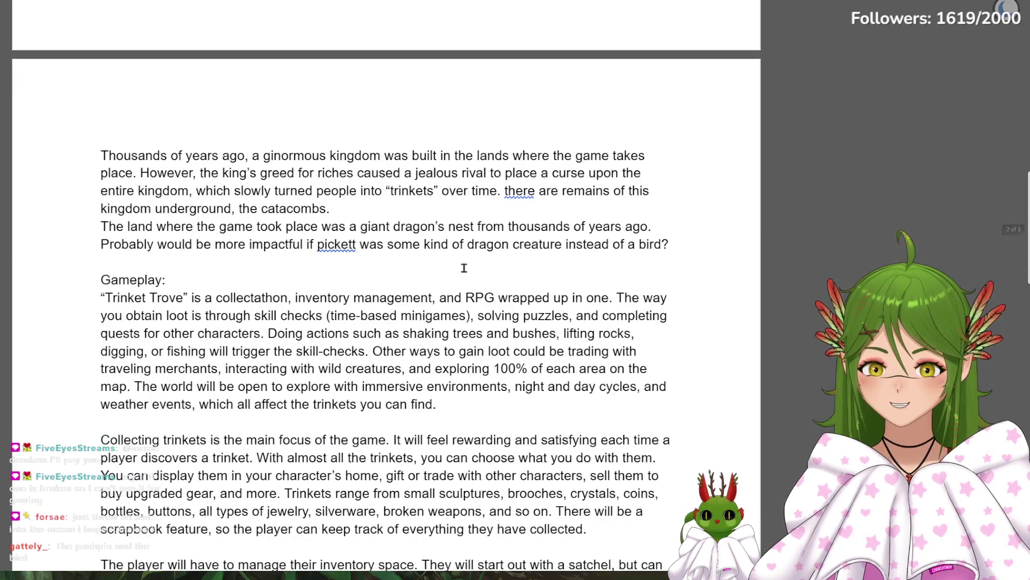
scroll(464, 267, "down", 5)
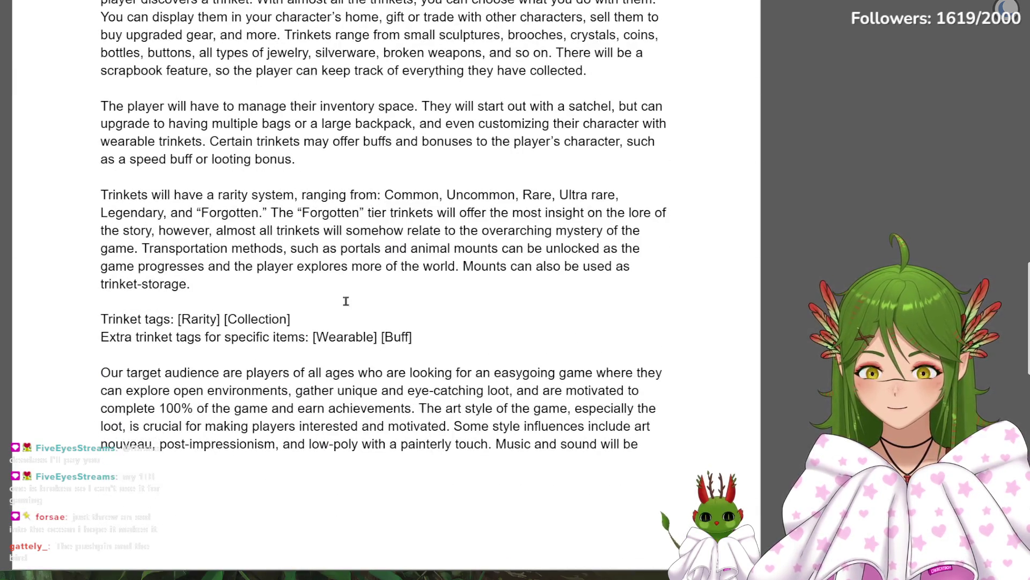
scroll(324, 317, "down", 3)
scroll(314, 340, "up", 5)
scroll(315, 342, "up", 5)
scroll(314, 342, "up", 8)
scroll(477, 300, "down", 5)
scroll(477, 300, "up", 2)
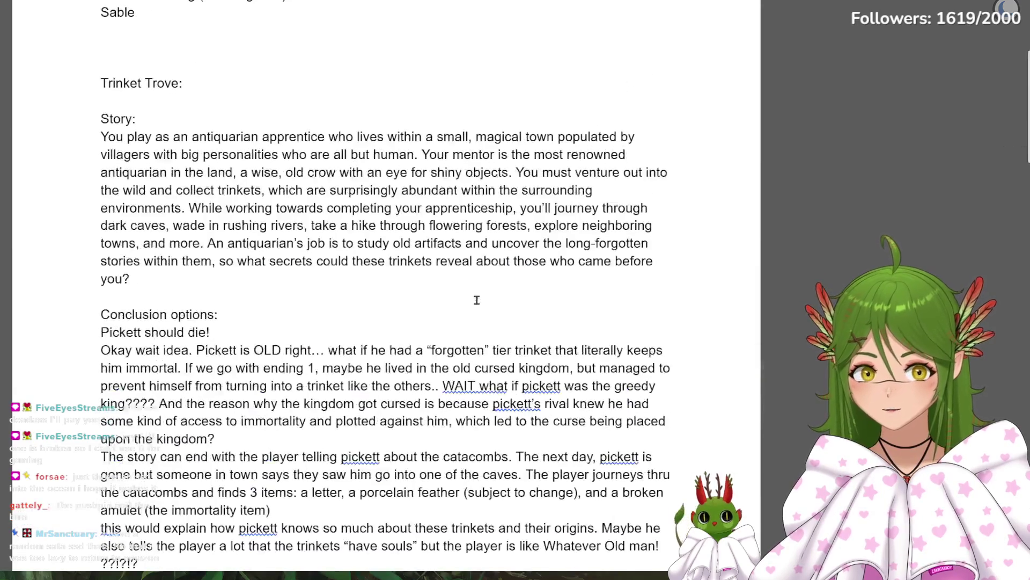
scroll(420, 269, "up", 1)
scroll(328, 300, "down", 7)
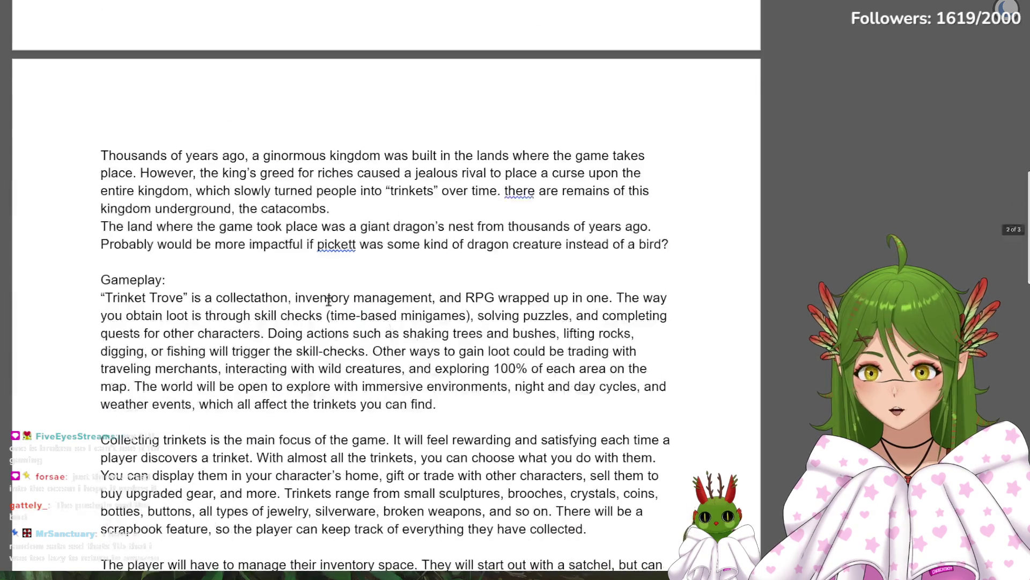
scroll(242, 302, "down", 2)
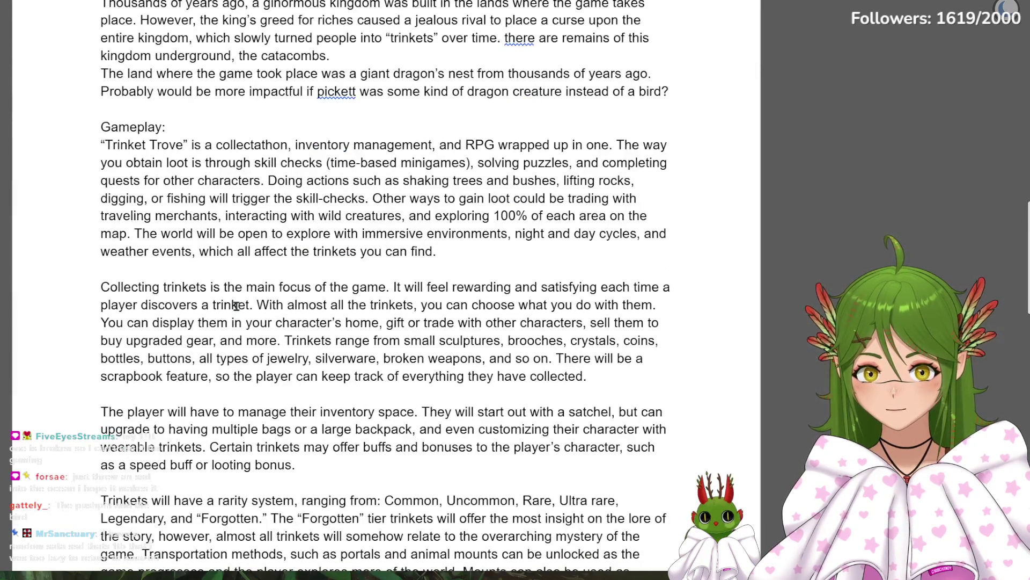
Highlight the opening Gameplay sentence and genre list, then clear the highlight
left_click_drag(84, 145, 406, 144)
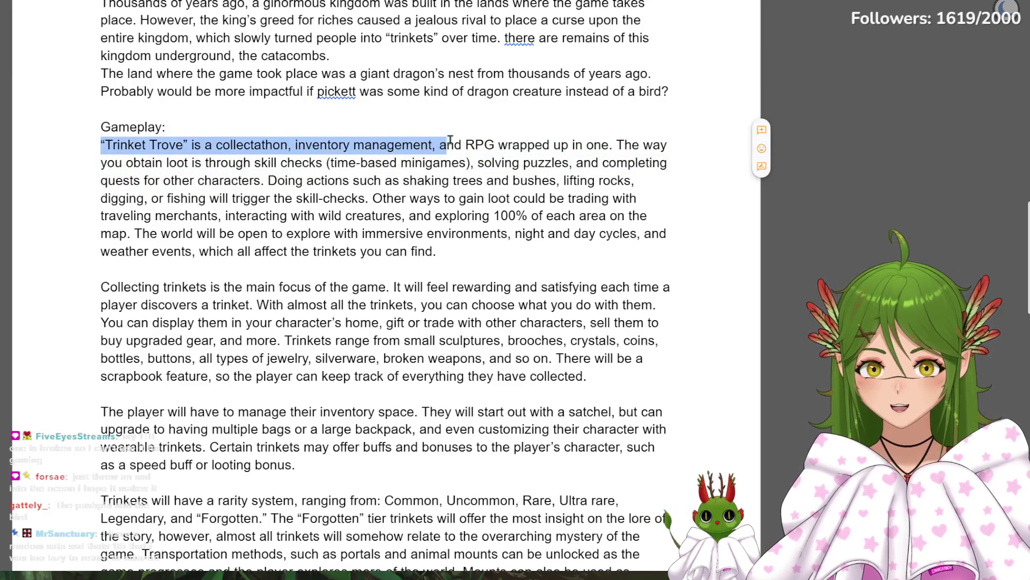
left_click_drag(406, 143, 509, 145)
scroll(450, 319, "up", 5)
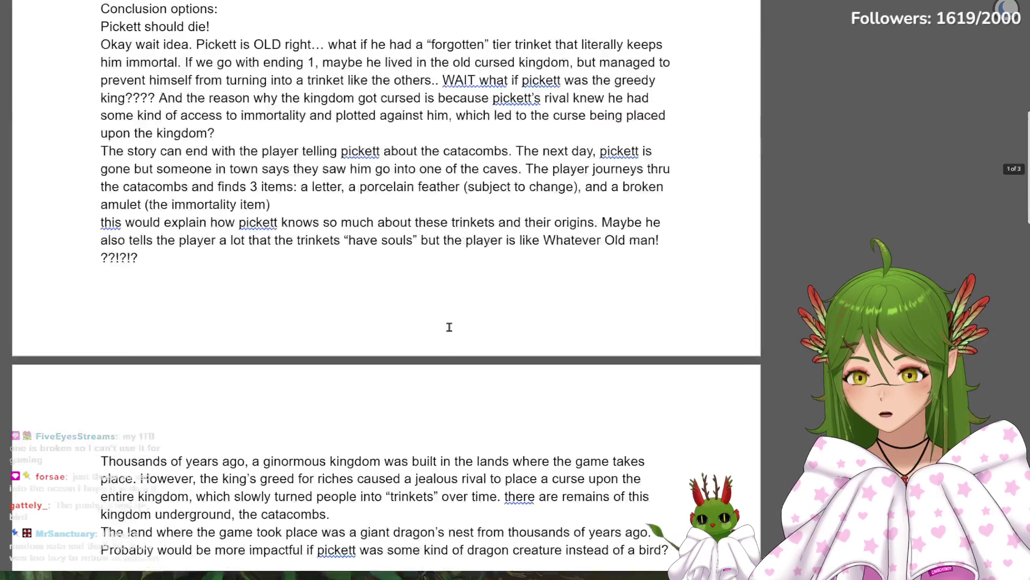
scroll(449, 327, "up", 5)
left_click(422, 323)
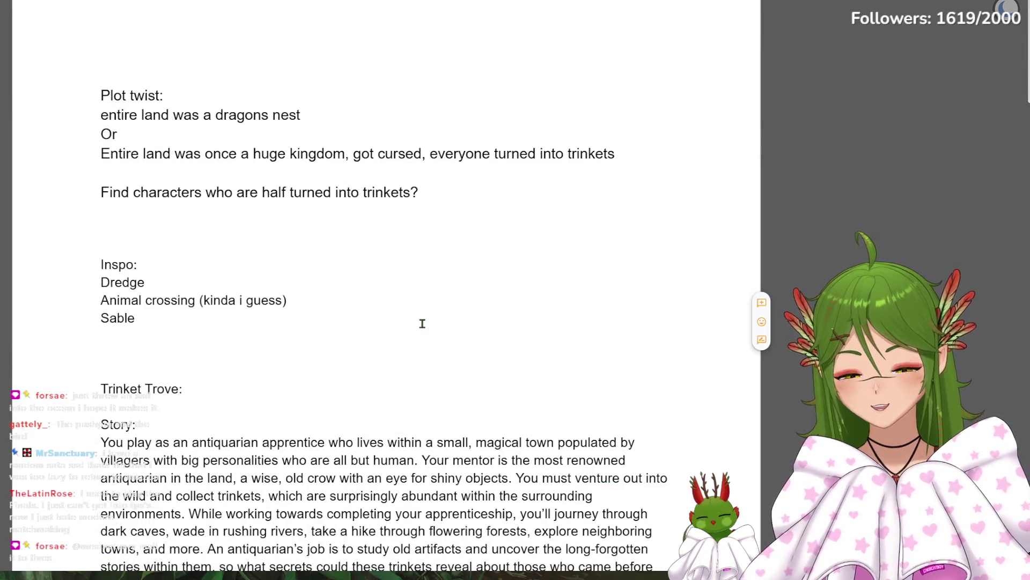
scroll(395, 330, "down", 2)
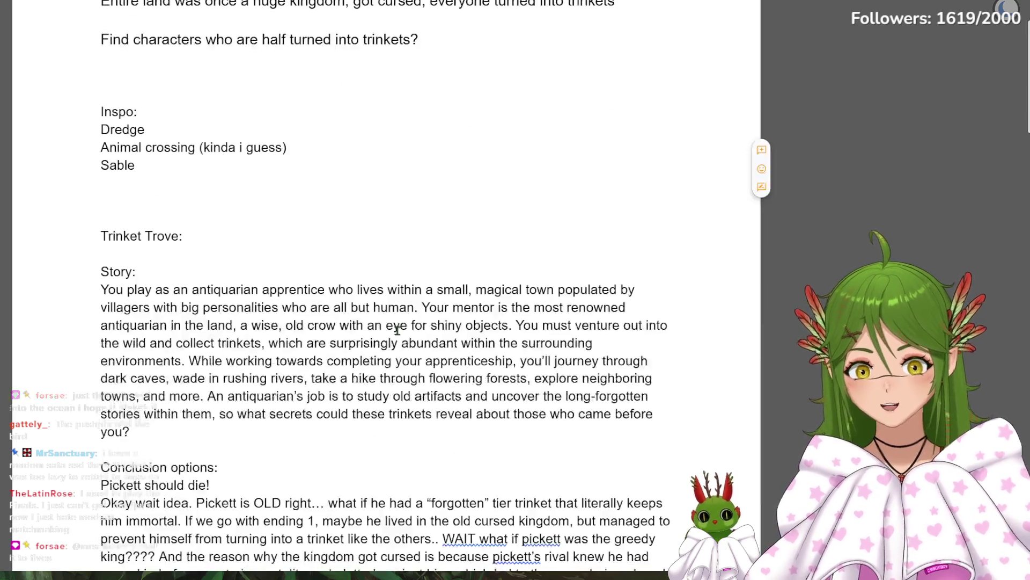
scroll(397, 330, "down", 5)
scroll(442, 260, "down", 1)
scroll(416, 267, "down", 3)
scroll(402, 288, "down", 2)
mouse_move(284, 339)
left_mouse_down()
mouse_move(638, 360)
mouse_move(129, 378)
left_mouse_up()
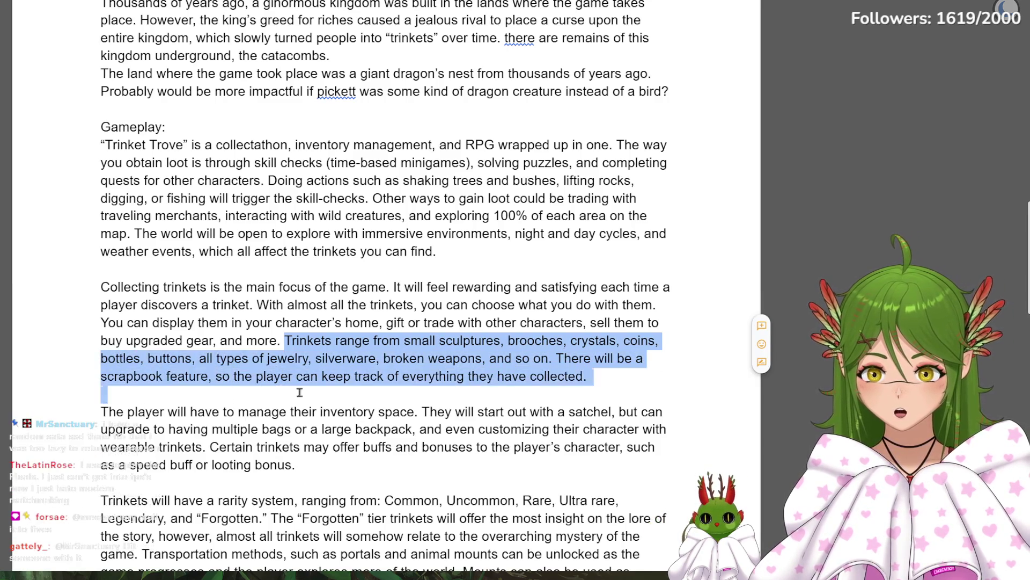
left_click_drag(129, 379, 597, 389)
left_click(615, 400)
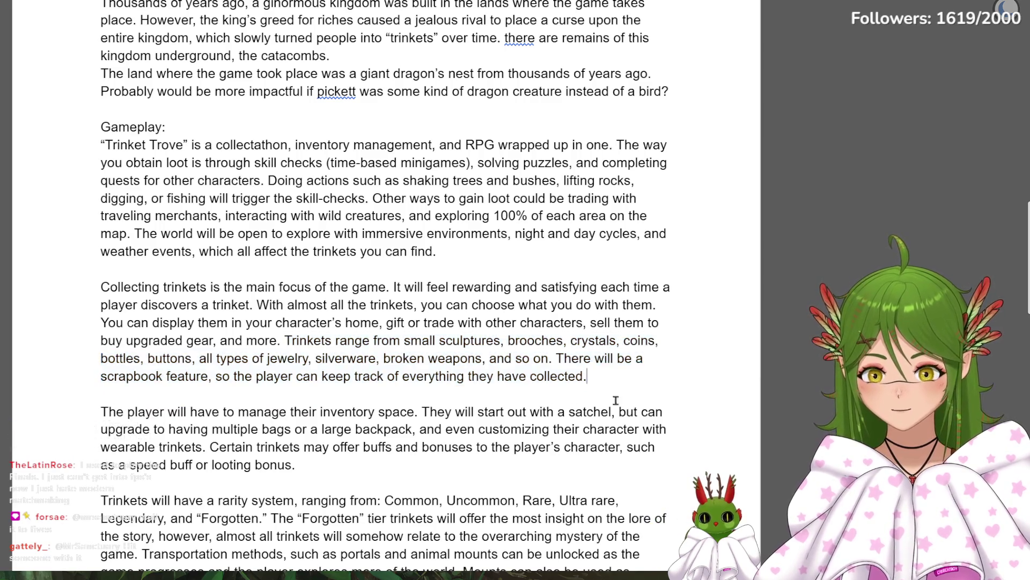
scroll(606, 409, "up", 10)
scroll(606, 408, "up", 3)
scroll(601, 409, "up", 2)
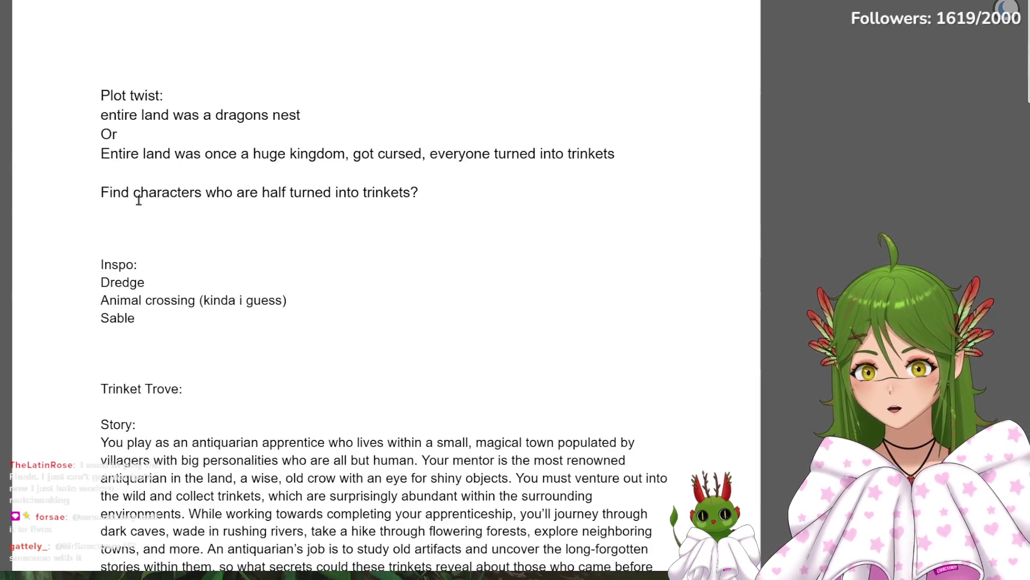
scroll(120, 264, "down", 10)
scroll(209, 398, "down", 10)
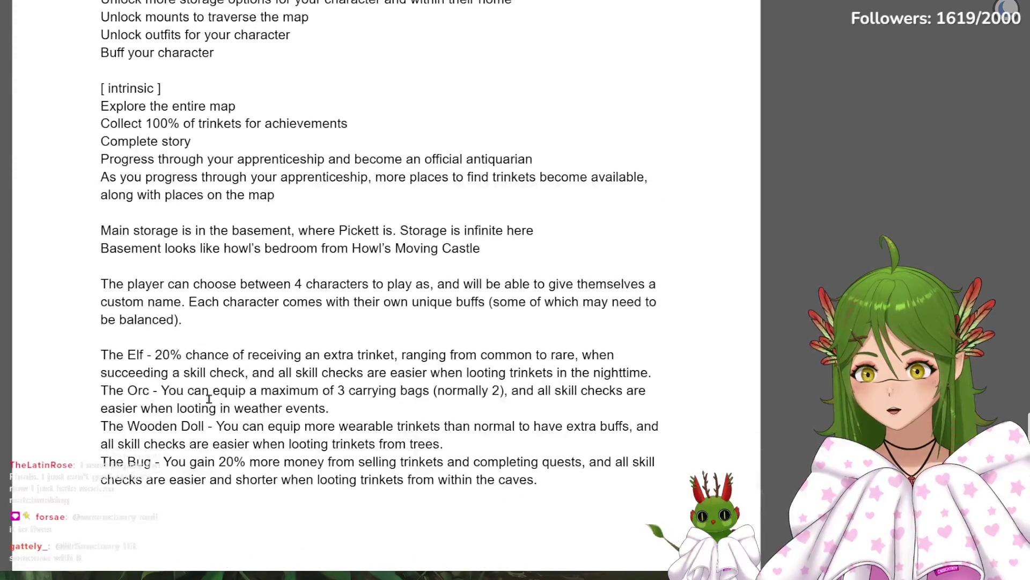
scroll(206, 398, "up", 10)
scroll(205, 398, "up", 10)
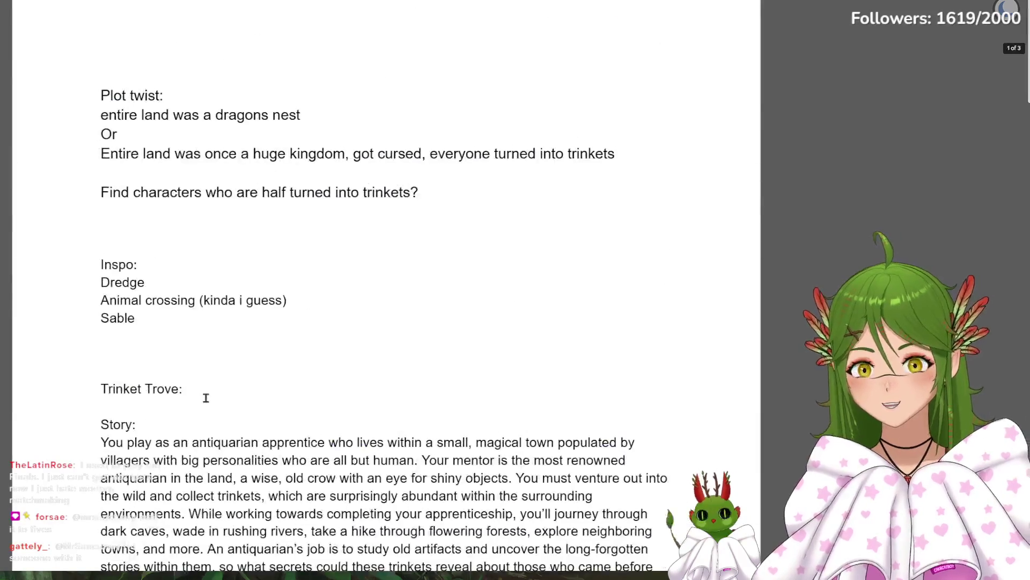
scroll(350, 394, "down", 10)
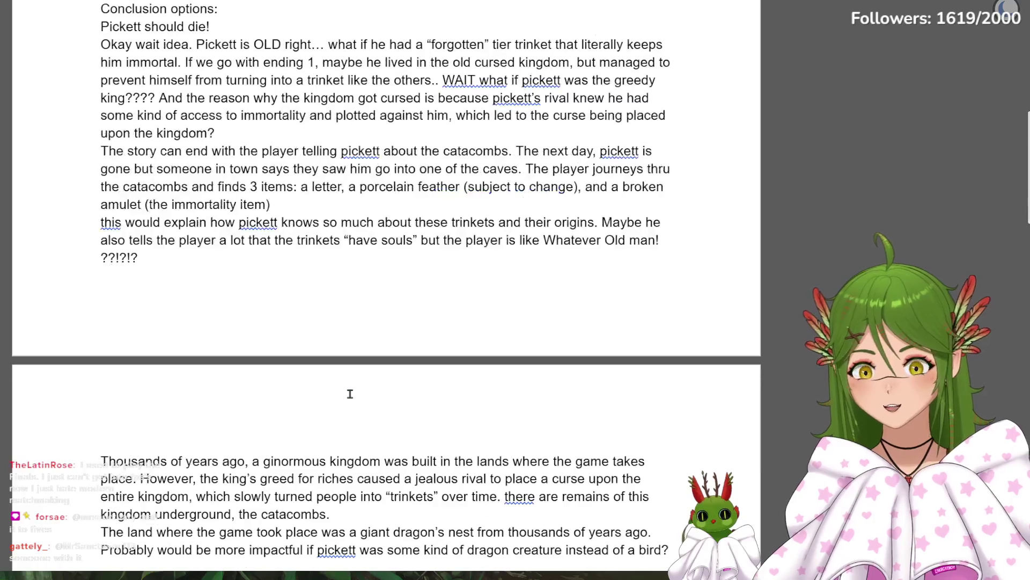
scroll(340, 390, "up", 3)
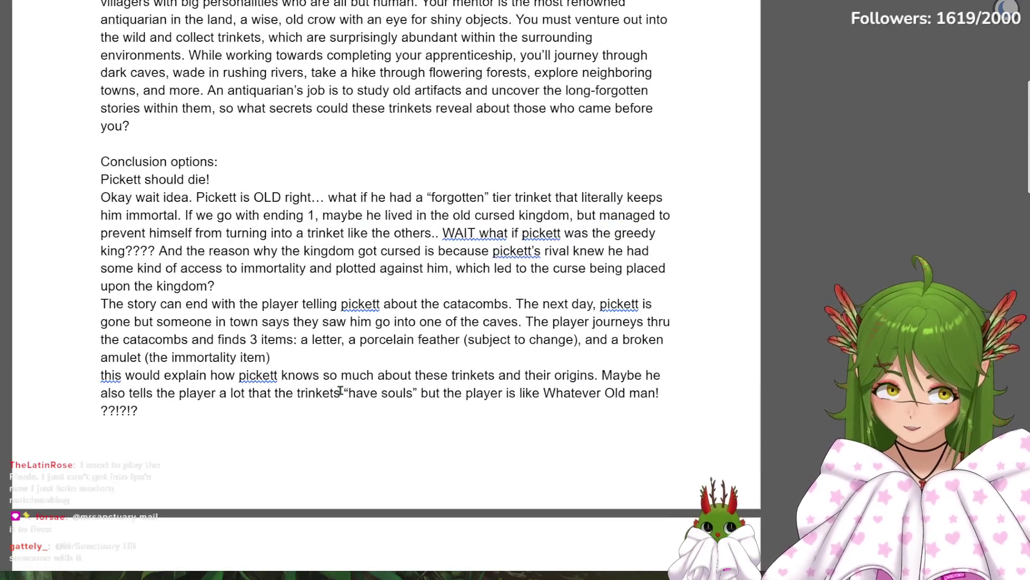
scroll(337, 390, "up", 10)
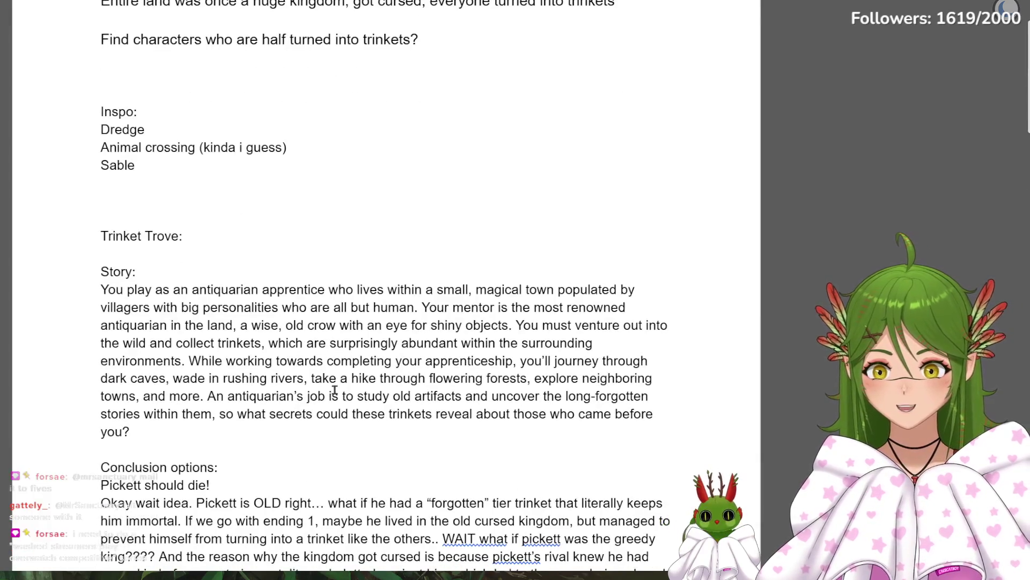
scroll(335, 390, "up", 3)
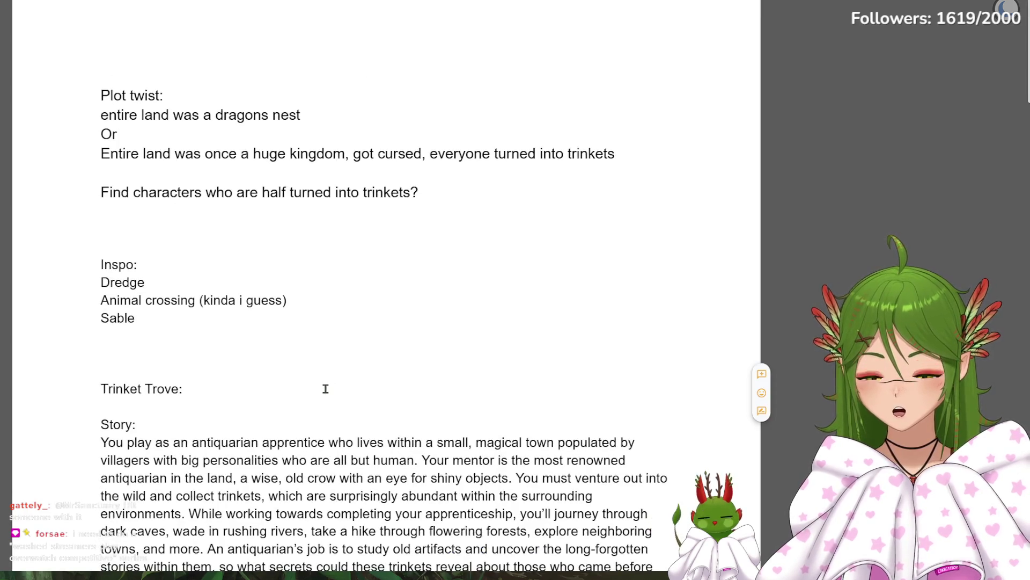
scroll(326, 388, "down", 6)
scroll(325, 388, "up", 6)
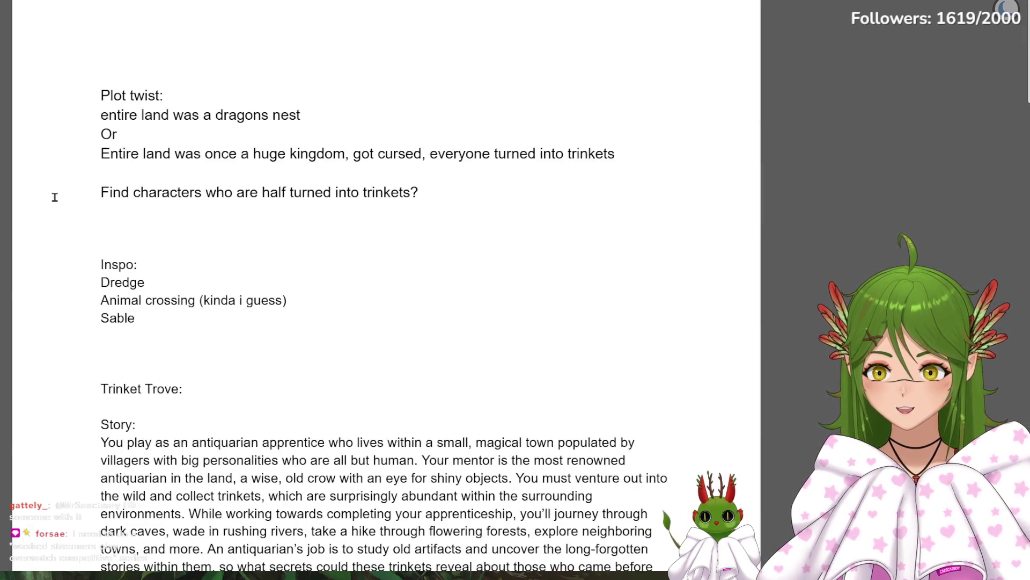
scroll(170, 334, "down", 6)
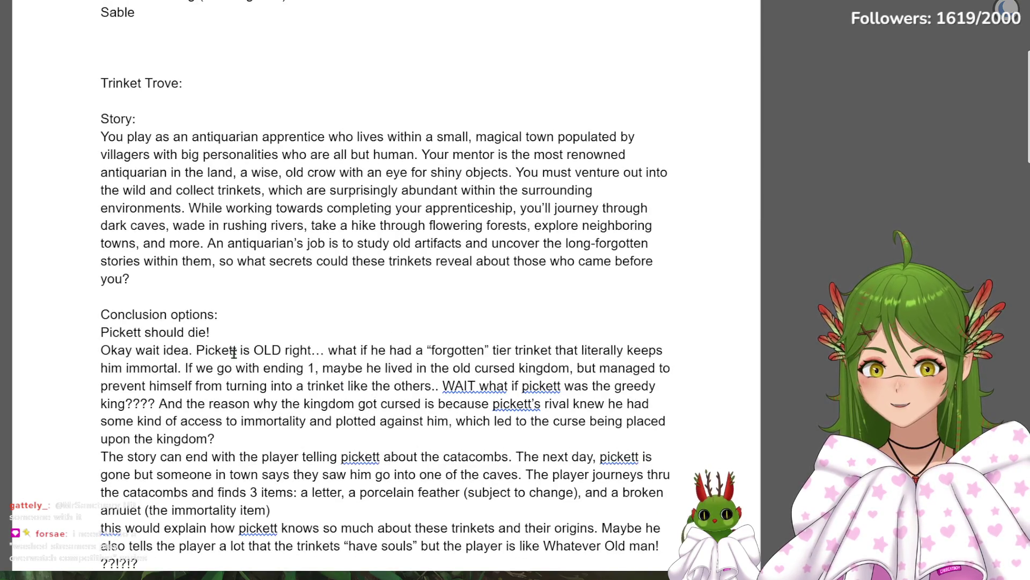
scroll(233, 353, "down", 9)
scroll(233, 353, "up", 9)
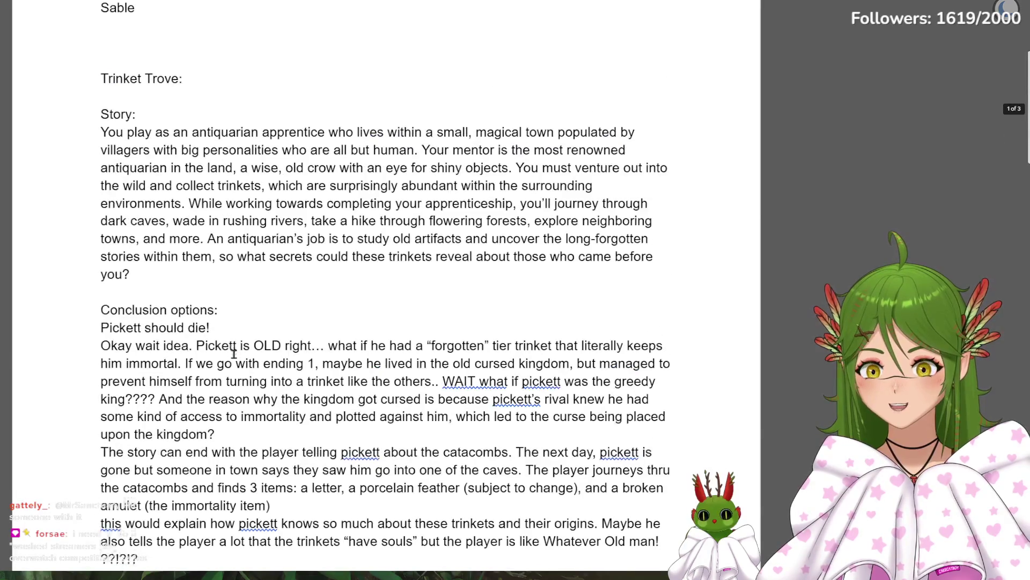
scroll(233, 352, "down", 6)
scroll(233, 353, "up", 3)
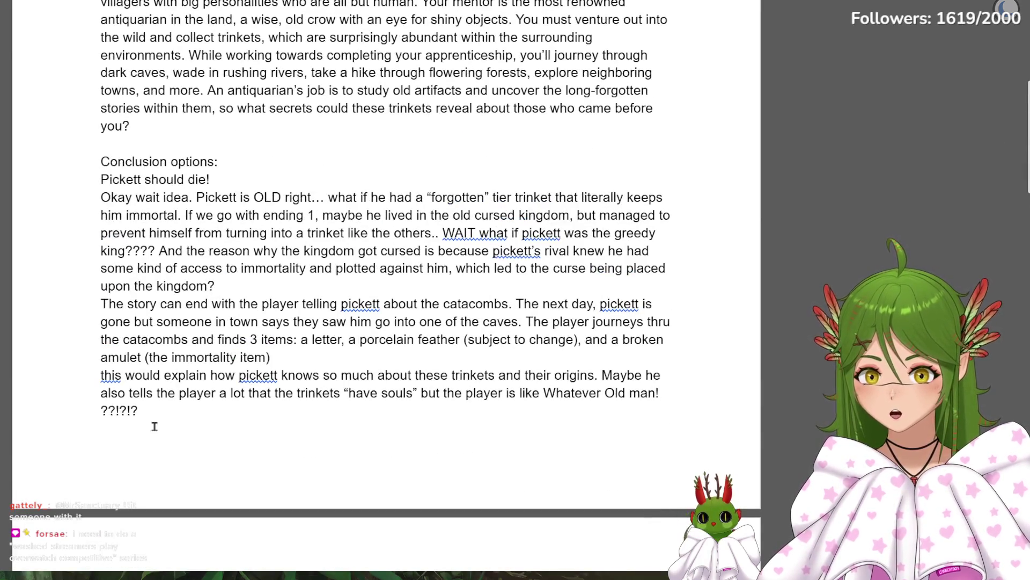
left_click_drag(154, 426, 95, 179)
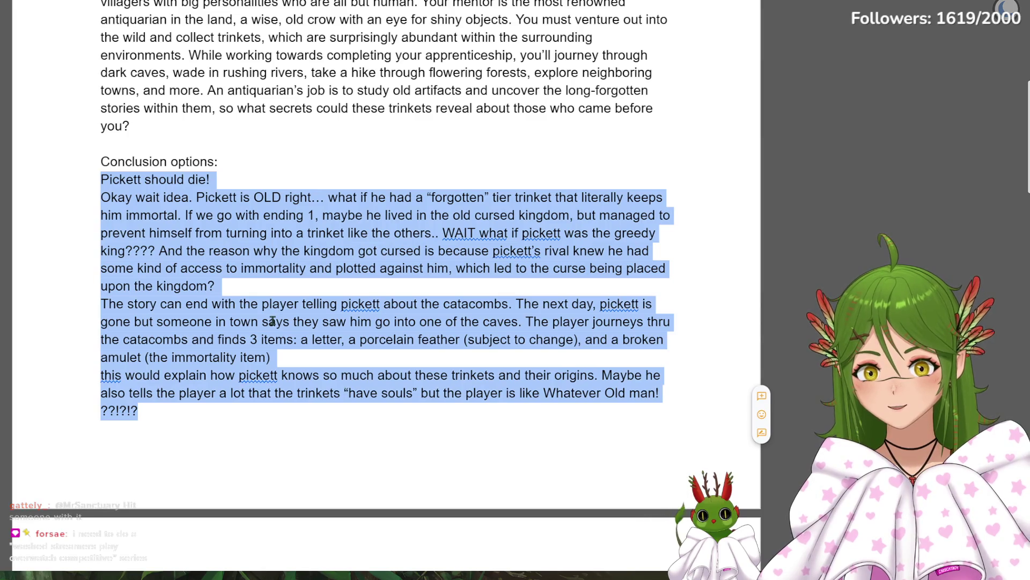
left_click(276, 295)
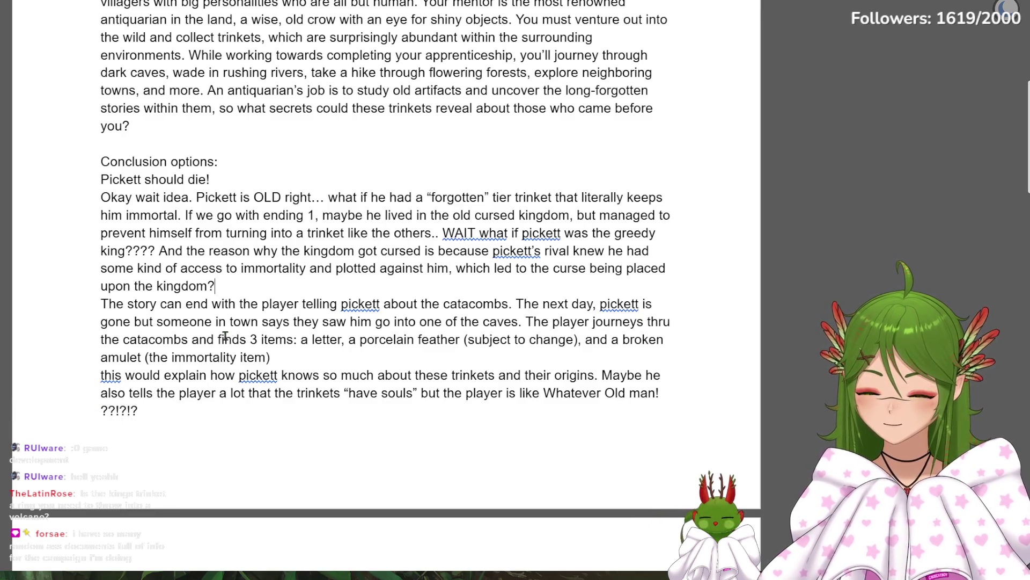
scroll(246, 344, "down", 4)
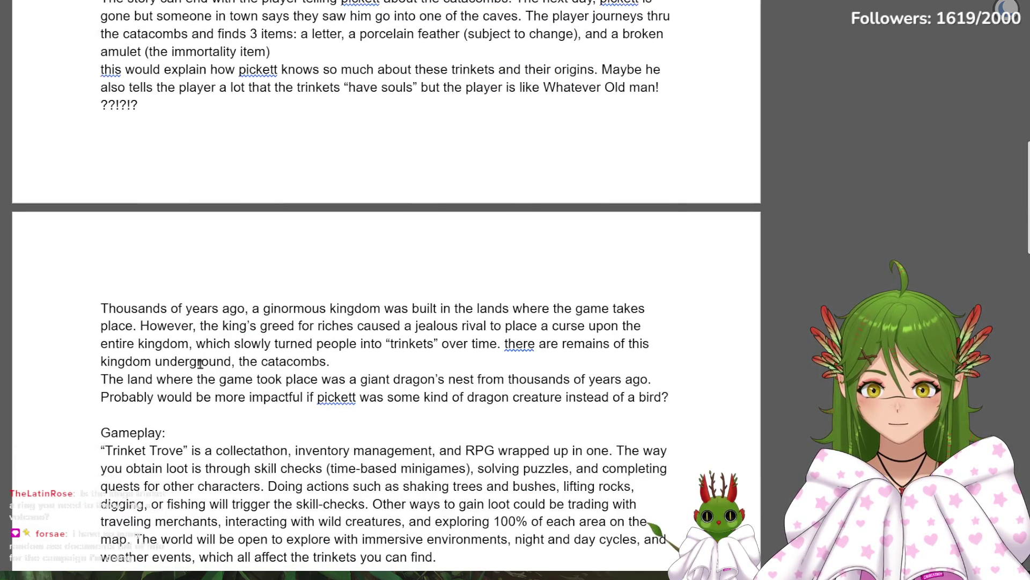
Place the insertion point after the catacombs sentence before the character buffs list
left_click(623, 368)
scroll(624, 370, "down", 2)
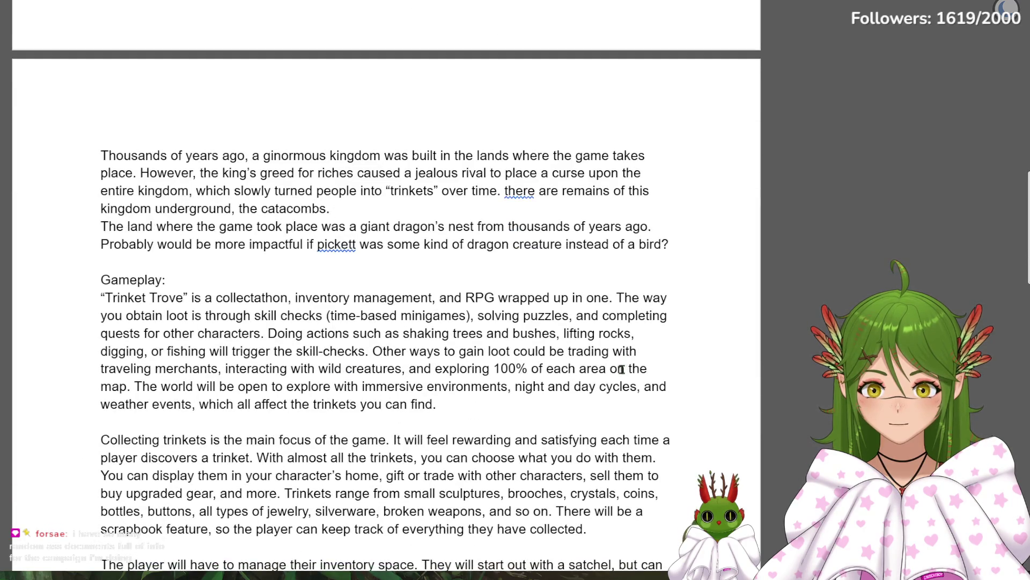
scroll(622, 369, "down", 2)
scroll(622, 369, "down", 2)
scroll(622, 370, "down", 6)
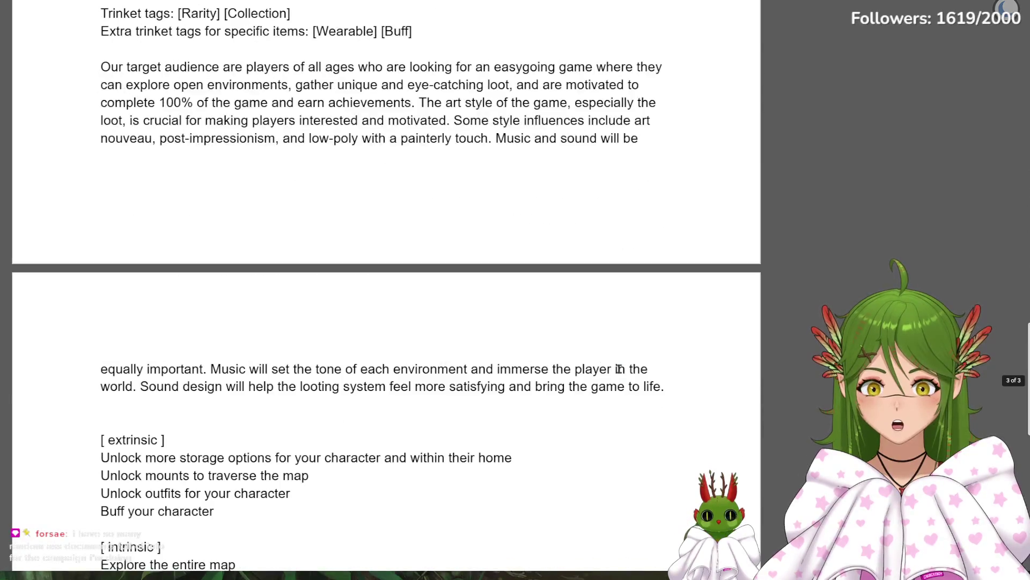
scroll(580, 361, "down", 2)
scroll(564, 360, "down", 4)
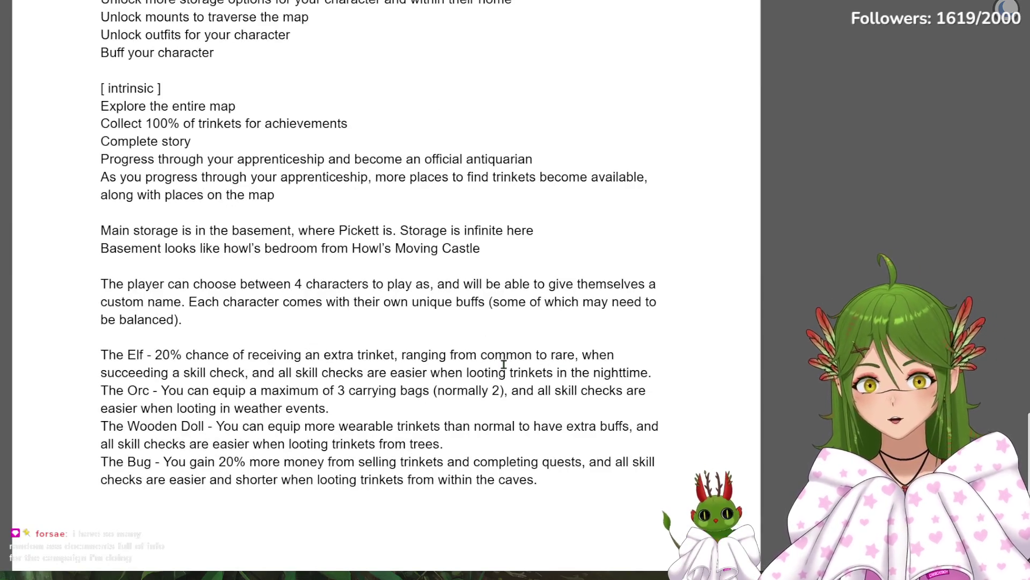
scroll(506, 362, "down", 3)
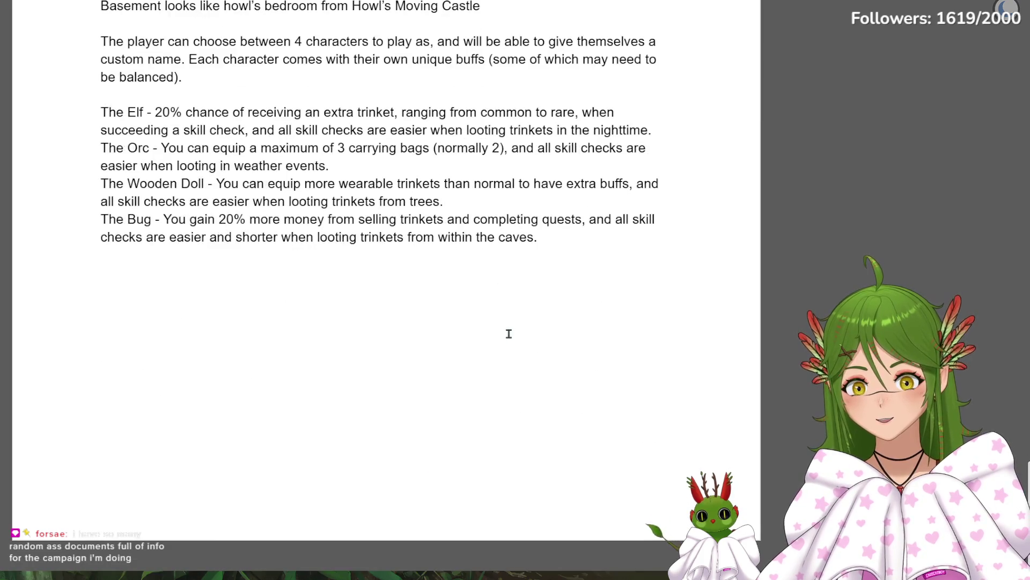
left_click_drag(102, 185, 444, 201)
scroll(578, 408, "up", 2)
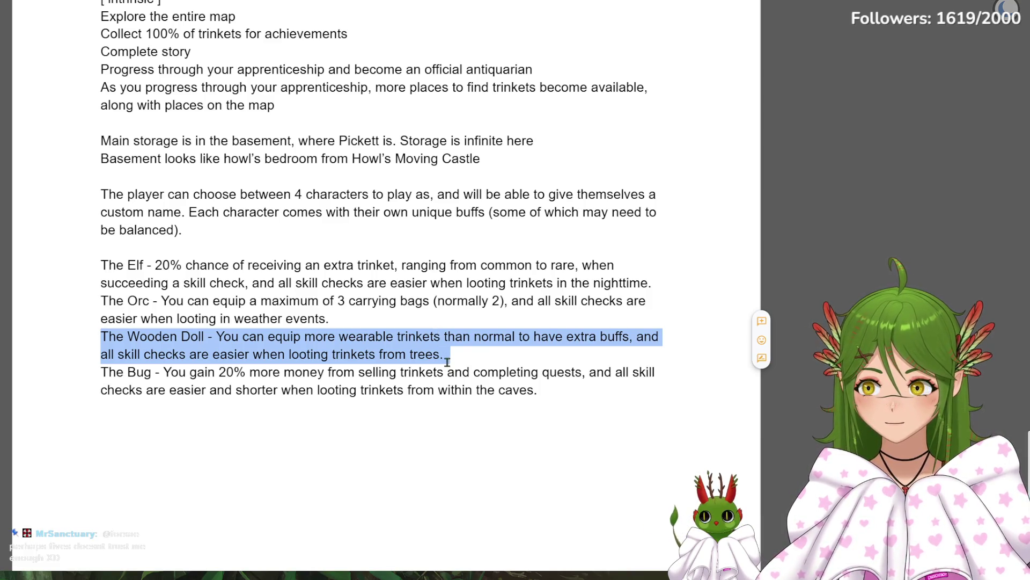
scroll(420, 349, "up", 2)
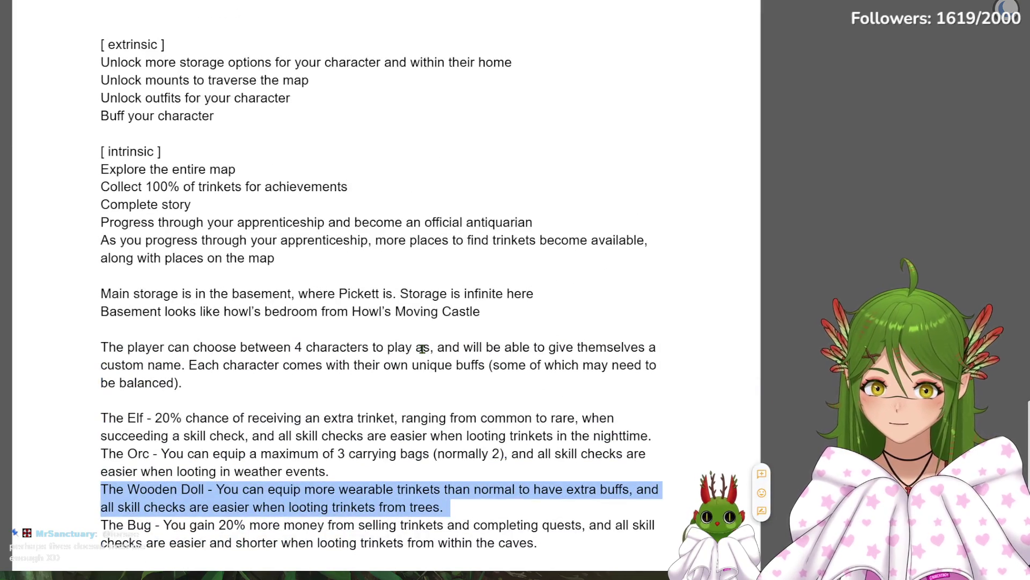
left_click(512, 412)
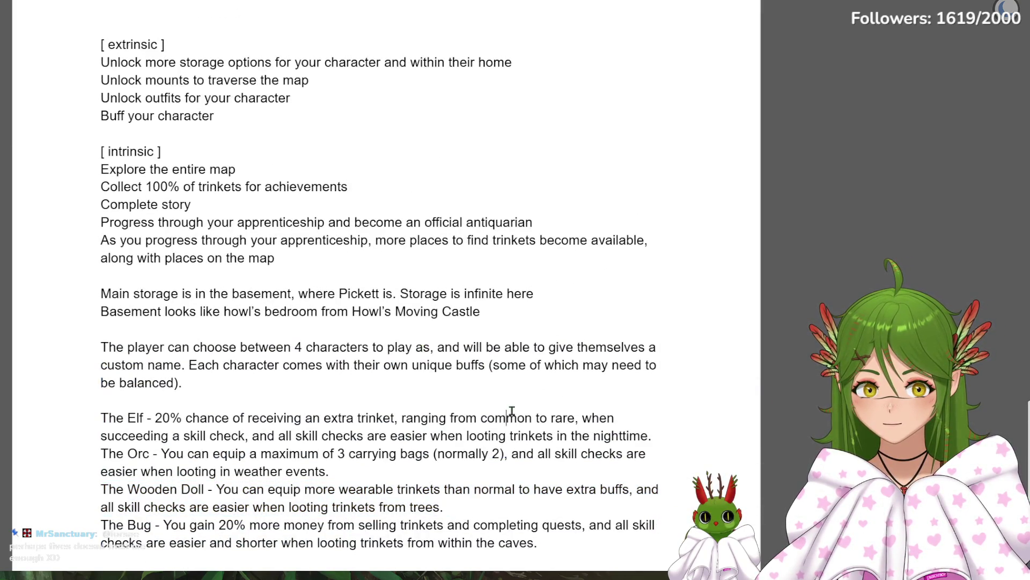
scroll(511, 411, "up", 5)
scroll(507, 404, "up", 10)
scroll(420, 339, "up", 10)
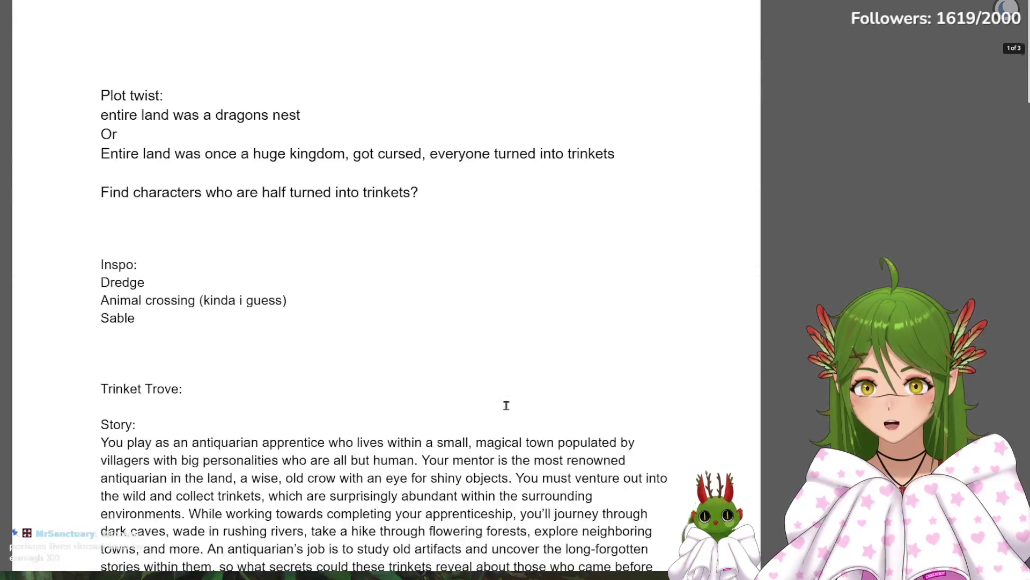
scroll(333, 264, "down", 5)
scroll(333, 294, "down", 10)
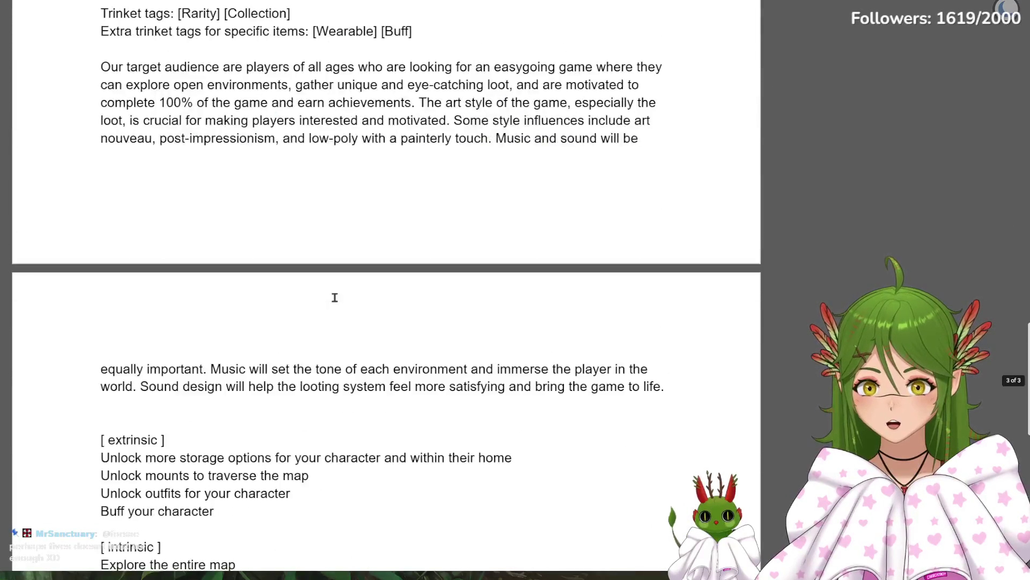
scroll(333, 294, "down", 5)
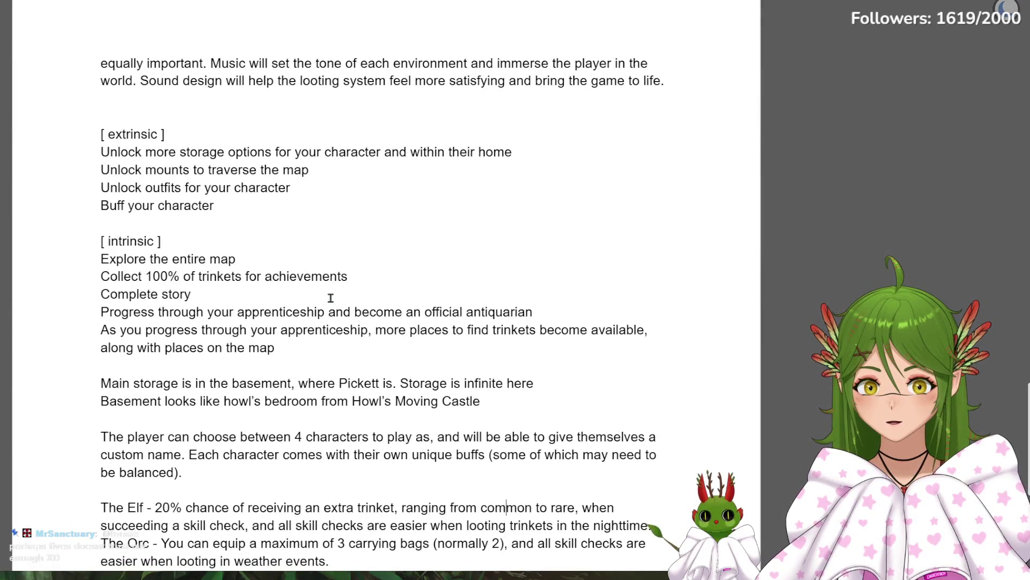
scroll(330, 297, "up", 2)
scroll(333, 242, "up", 10)
scroll(331, 297, "up", 10)
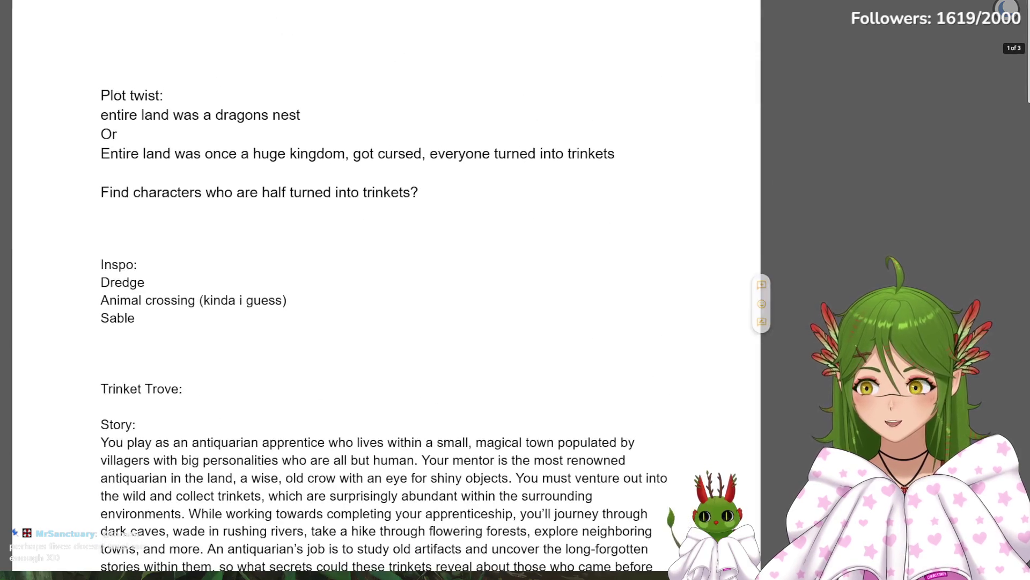